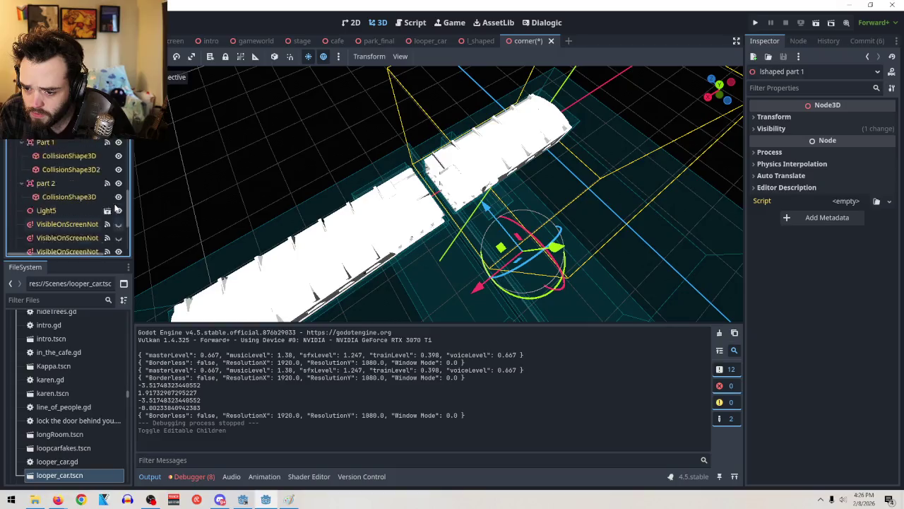
# Step: Toggle visibility of the first two corridor meshes to compare the corridor pieces
pyautogui.scroll(5, 116, 204)
pyautogui.scroll(1, 117, 209)
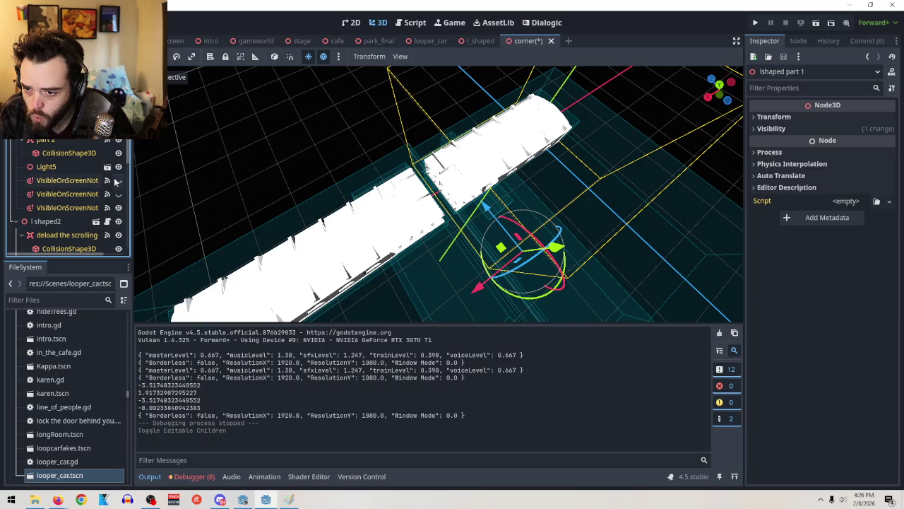
pyautogui.scroll(2, 86, 174)
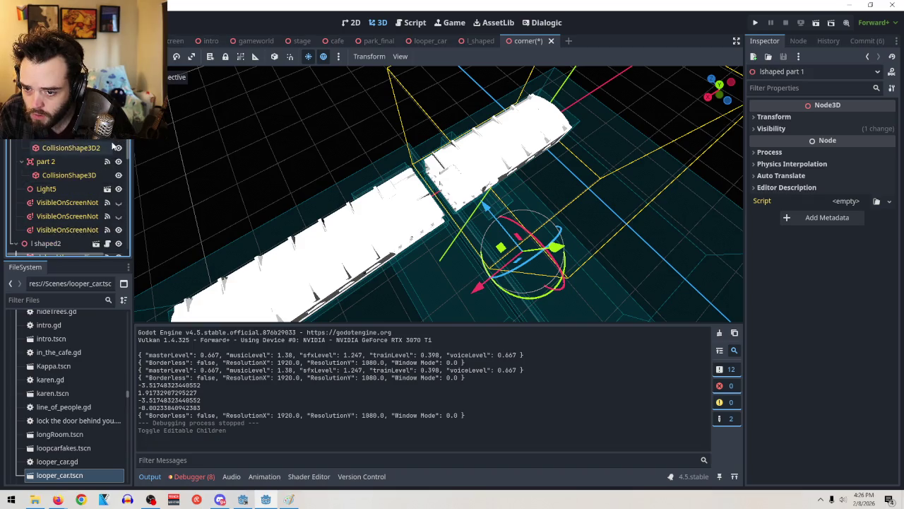
pyautogui.scroll(8, 99, 175)
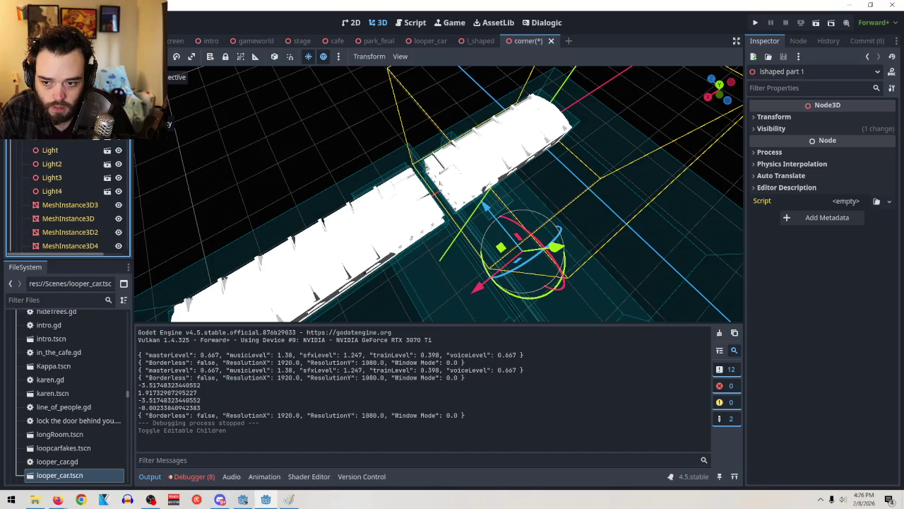
pyautogui.click(118, 109)
pyautogui.click(118, 109)
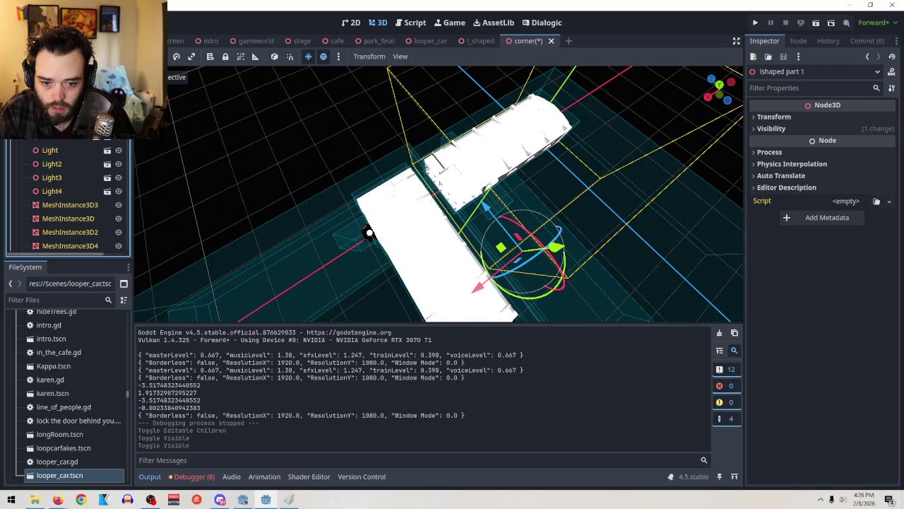
pyautogui.click(118, 110)
pyautogui.click(118, 123)
# Step: Select the l shaped node and briefly hide, then re-show, its lower and upper corridor pieces
pyautogui.scroll(2, 70, 198)
pyautogui.scroll(-1, 70, 198)
pyautogui.scroll(3, 70, 198)
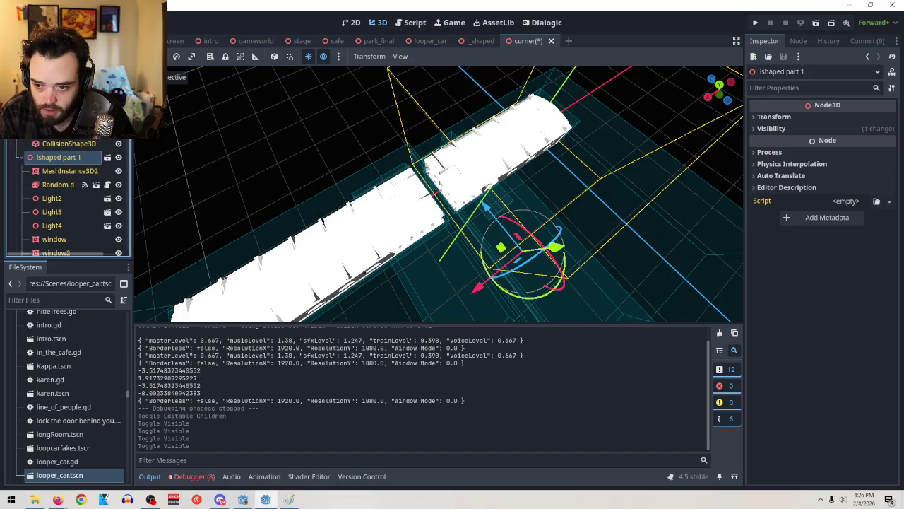
pyautogui.scroll(-3, 70, 198)
pyautogui.click(318, 247)
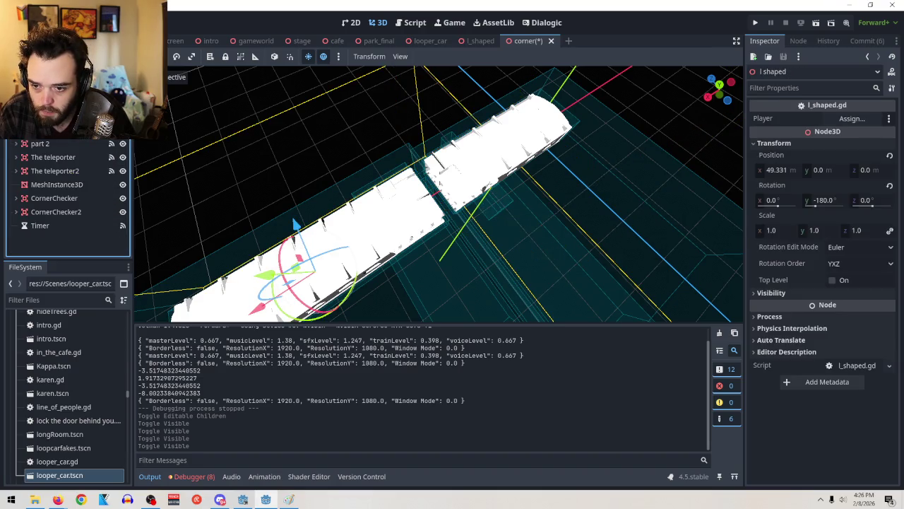
pyautogui.click(122, 130)
pyautogui.click(123, 130)
pyautogui.click(122, 117)
pyautogui.click(122, 116)
# Step: In l shaped2, hide and re-show the upper mesh, then unhide window6 to reveal the T junction
pyautogui.click(63, 116)
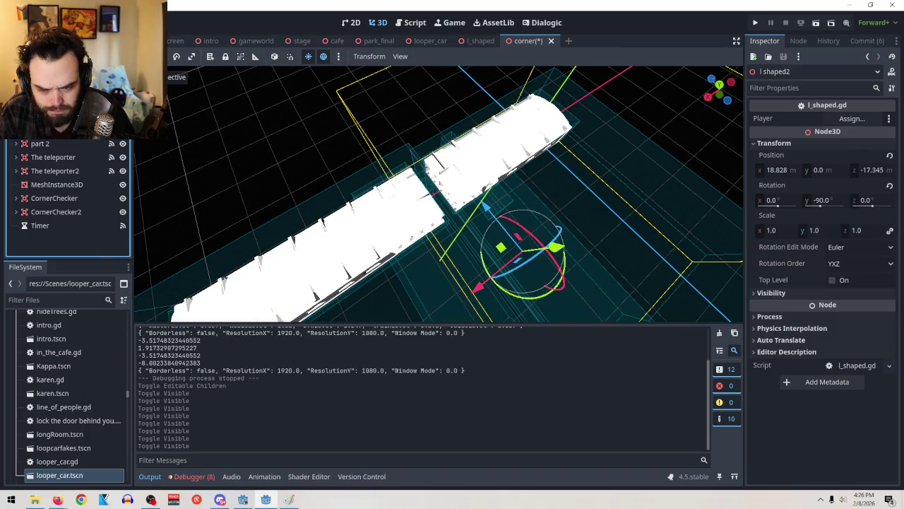
pyautogui.scroll(5, 121, 142)
pyautogui.click(118, 148)
pyautogui.click(118, 149)
pyautogui.scroll(-2, 118, 149)
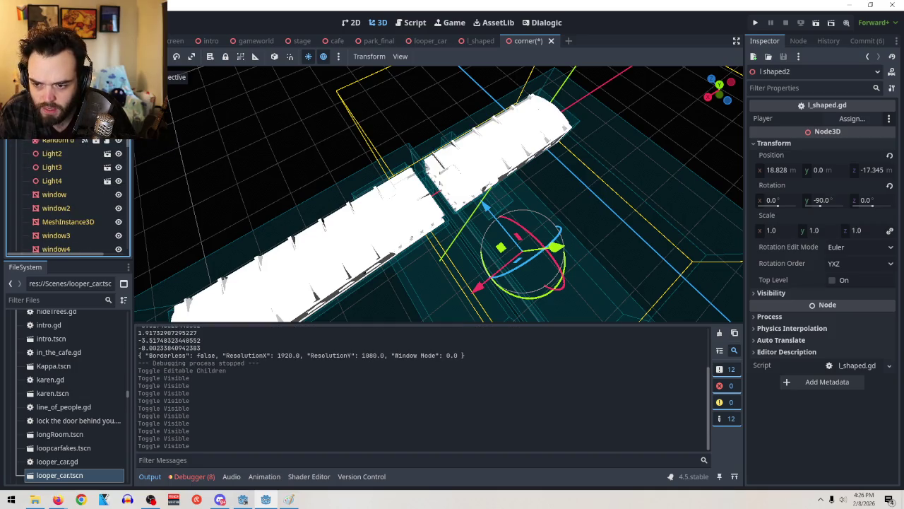
pyautogui.scroll(-4, 74, 149)
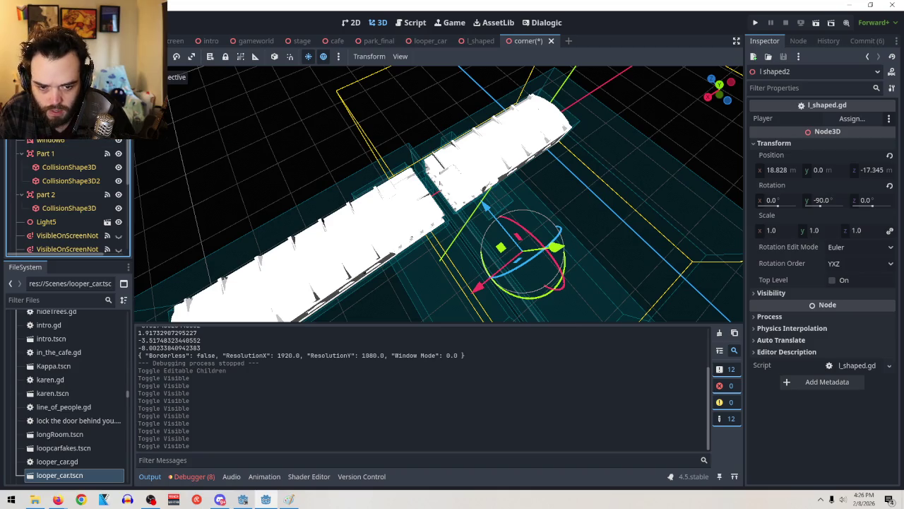
pyautogui.click(118, 140)
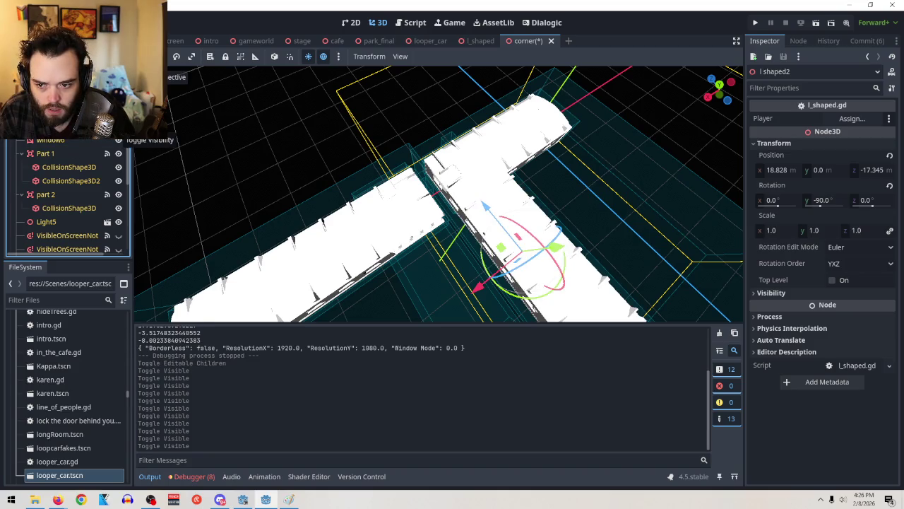
# Step: Orbit and zoom the viewport to face the T junction from a low angle
pyautogui.moveTo(254, 137); pyautogui.dragTo(340, 145)
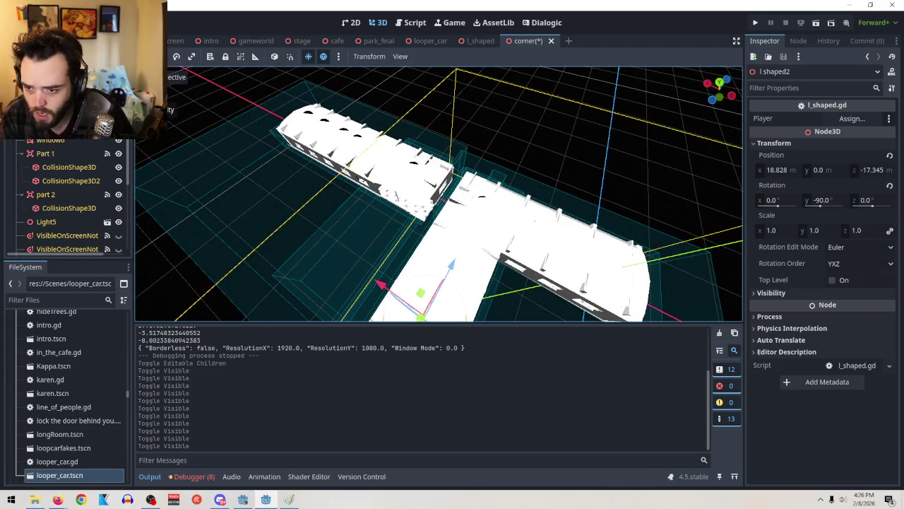
pyautogui.moveTo(409, 239); pyautogui.dragTo(494, 251)
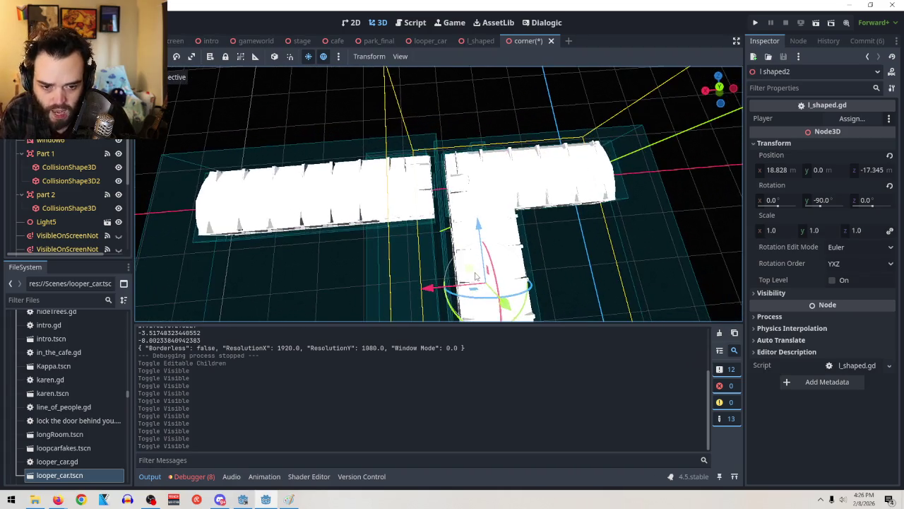
pyautogui.scroll(5, 555, 230)
pyautogui.scroll(5, 473, 233)
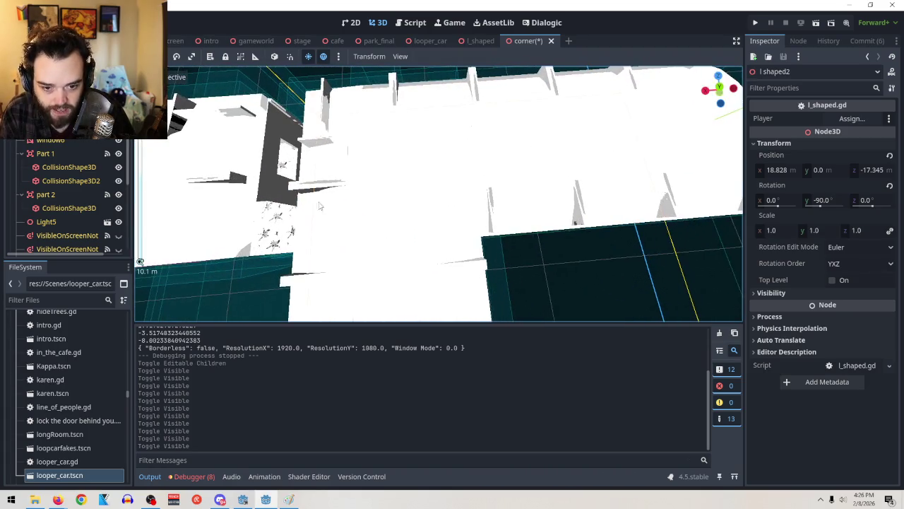
pyautogui.moveTo(473, 232)
pyautogui.mouseDown()
pyautogui.moveTo(547, 219)
pyautogui.moveTo(508, 225)
pyautogui.mouseUp()
pyautogui.moveTo(398, 196)
pyautogui.mouseDown()
pyautogui.moveTo(470, 276)
pyautogui.moveTo(361, 135)
pyautogui.mouseUp()
pyautogui.scroll(3, 360, 134)
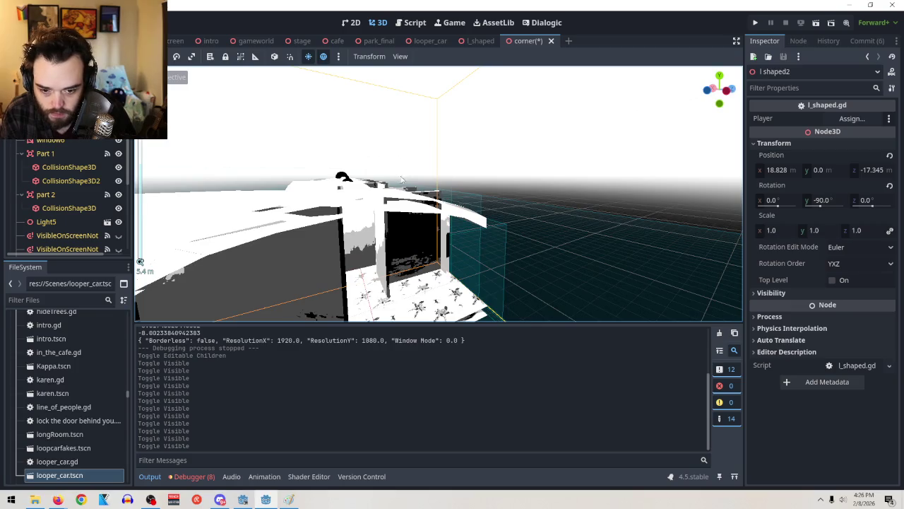
# Step: Look down on the corridor meshes and bring up Add Child Node for the Corner node
pyautogui.moveTo(400, 177); pyautogui.dragTo(479, 265)
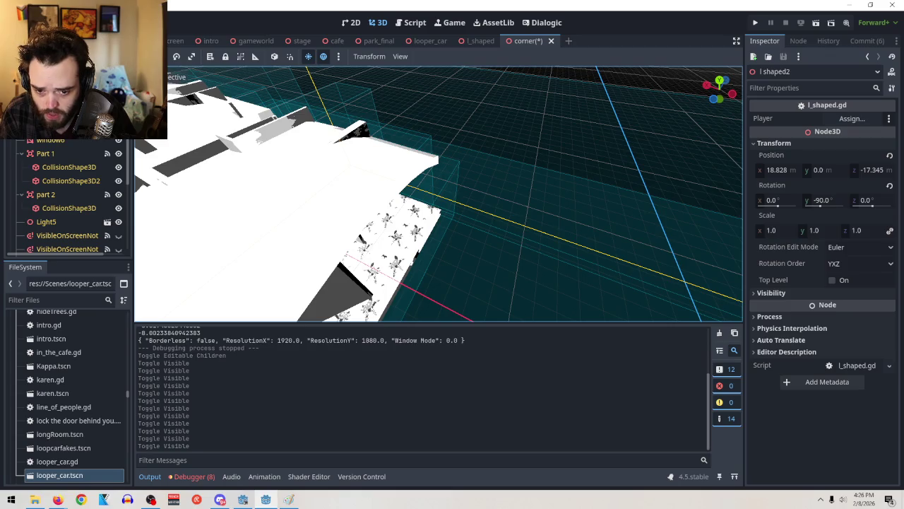
pyautogui.rightClick(47, 67)
pyautogui.click(78, 75)
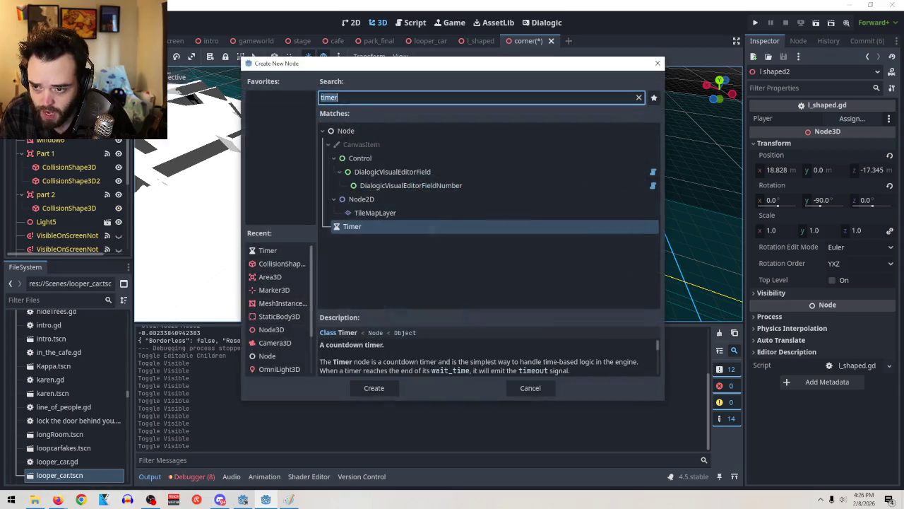
# Step: Discard the open dialog, add a Marker3D child to Corner via a 'marker' search, and frame it
pyautogui.click(530, 390)
pyautogui.rightClick(46, 67)
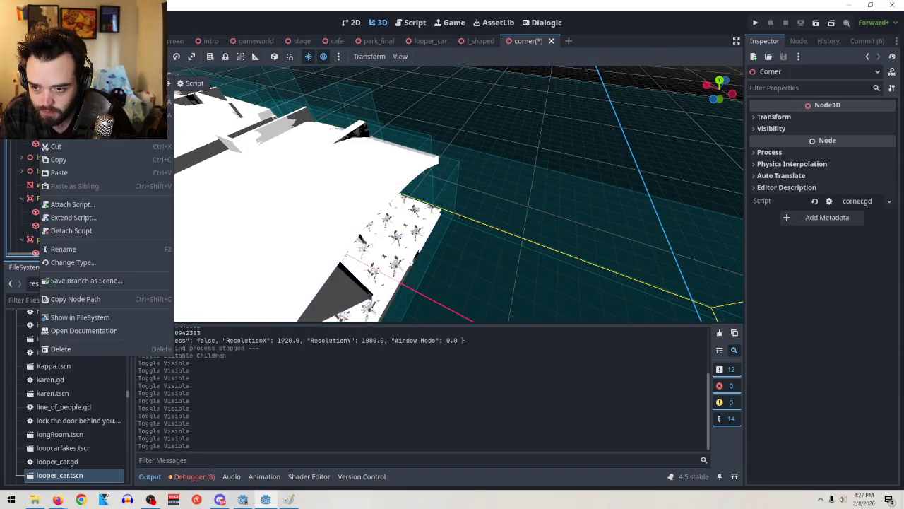
pyautogui.click(78, 75)
pyautogui.write('marker')
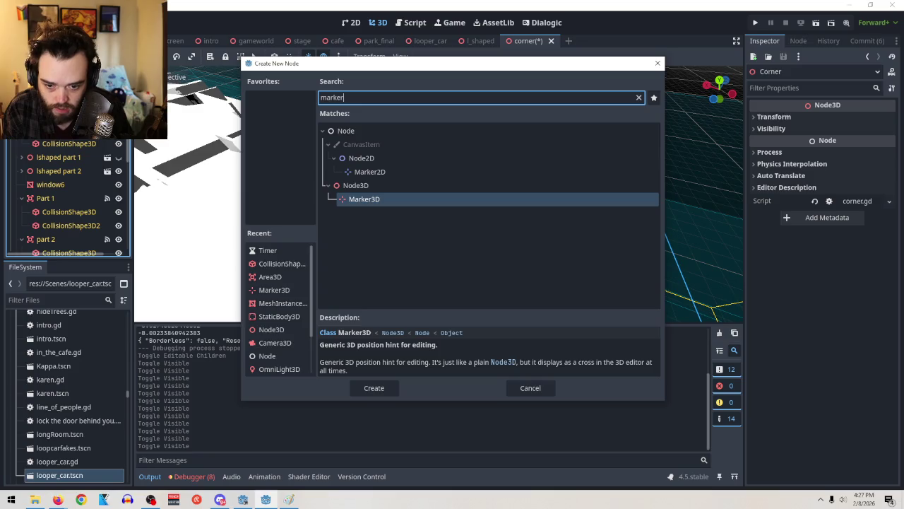
pyautogui.press('Return')
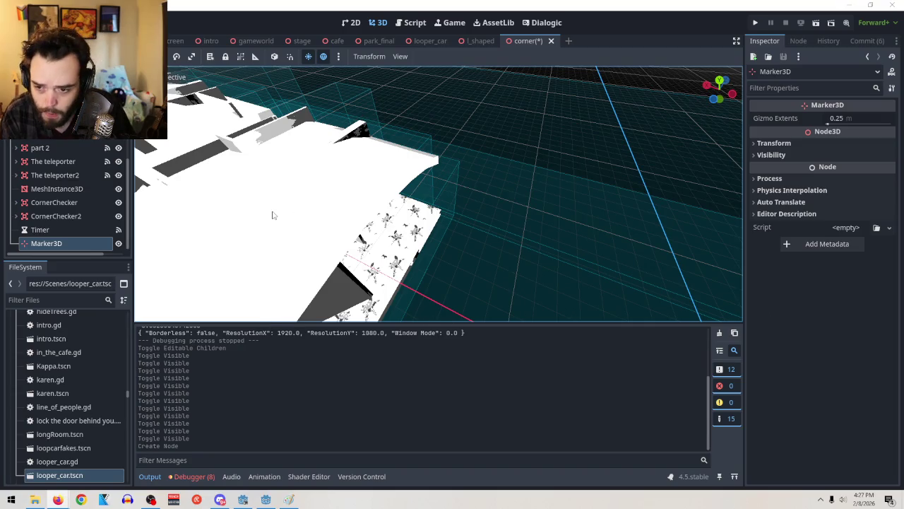
pyautogui.scroll(-1, 44, 233)
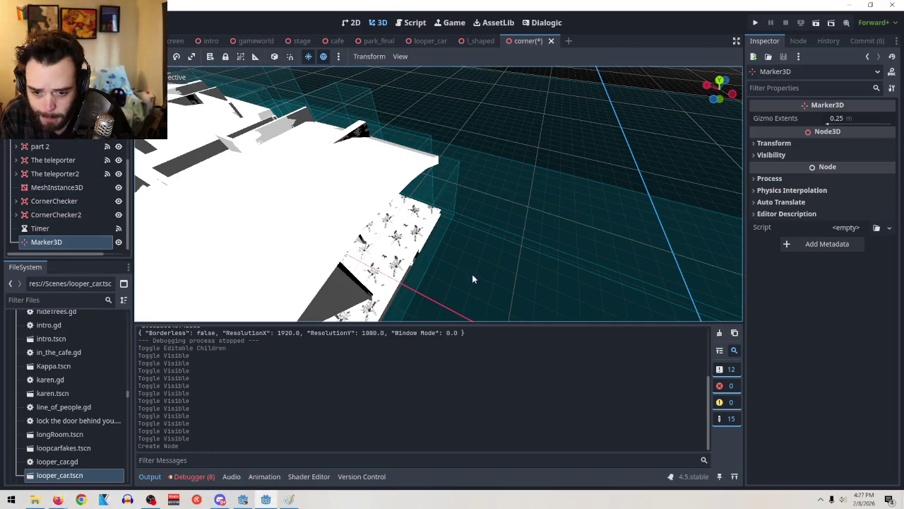
pyautogui.press('f')
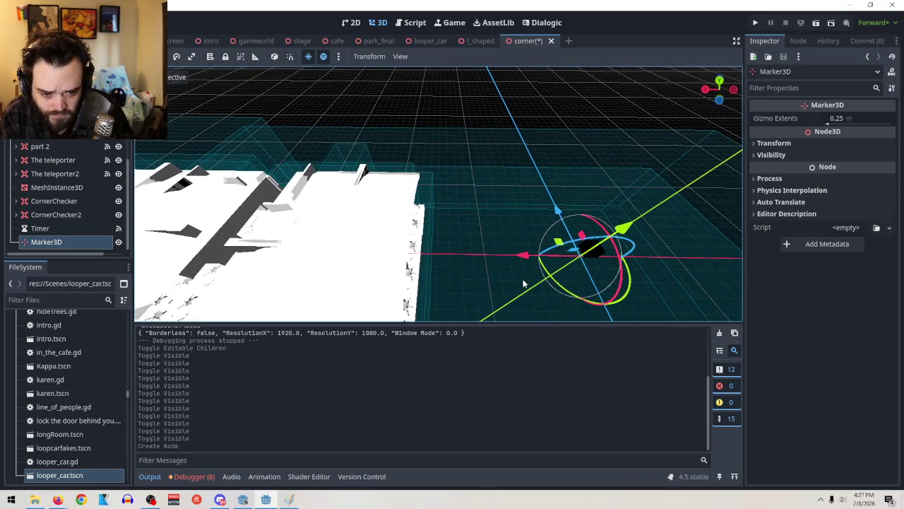
# Step: Slide Marker3D about 12.85 m toward negative X and orbit around it to check placement
pyautogui.moveTo(524, 255); pyautogui.dragTo(370, 262)
pyautogui.moveTo(478, 224)
pyautogui.mouseDown()
pyautogui.moveTo(468, 265)
pyautogui.moveTo(536, 231)
pyautogui.moveTo(399, 243)
pyautogui.moveTo(390, 229)
pyautogui.mouseUp()
pyautogui.scroll(3, 519, 238)
pyautogui.scroll(2, 498, 279)
pyautogui.moveTo(498, 279)
pyautogui.mouseDown()
pyautogui.moveTo(535, 148)
pyautogui.moveTo(631, 139)
pyautogui.moveTo(528, 202)
pyautogui.moveTo(517, 228)
pyautogui.mouseUp()
pyautogui.scroll(2, 631, 139)
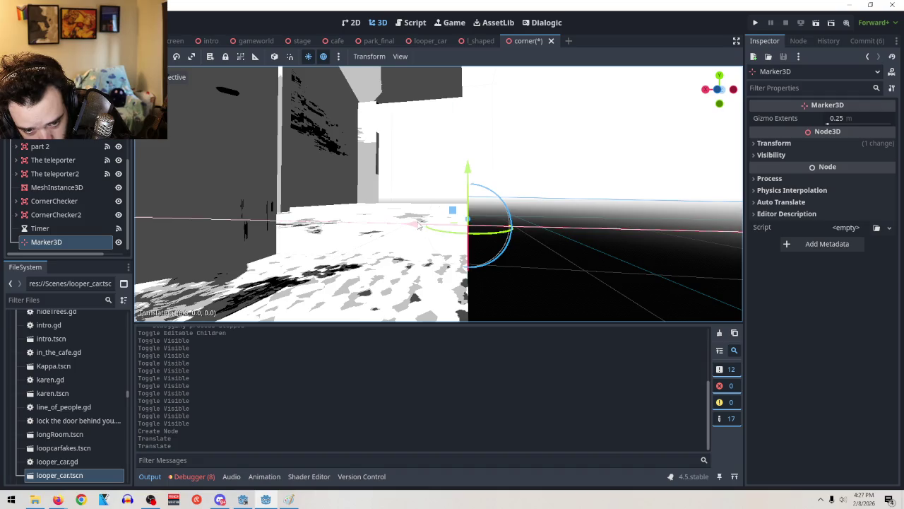
pyautogui.moveTo(598, 213)
pyautogui.mouseDown()
pyautogui.moveTo(355, 274)
pyautogui.moveTo(445, 270)
pyautogui.moveTo(464, 260)
pyautogui.mouseUp()
pyautogui.scroll(-2, 464, 260)
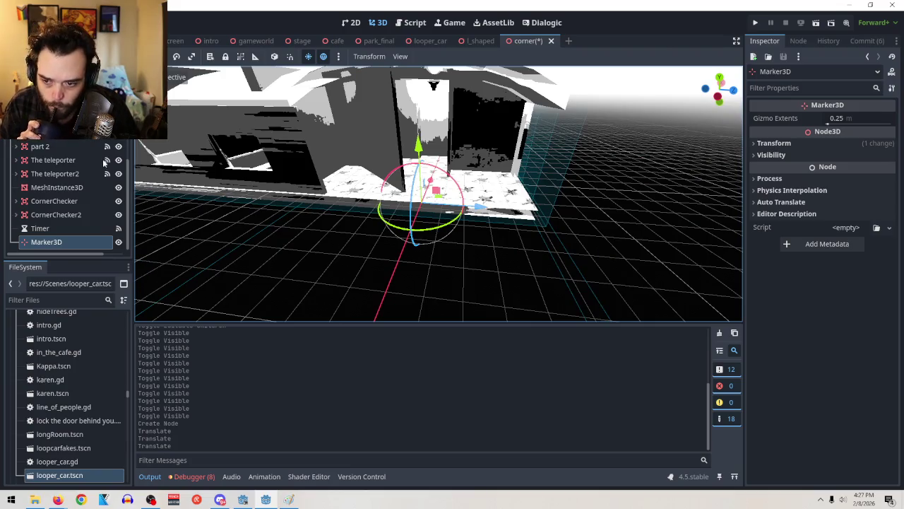
# Step: Copy Marker3D and paste it as a sibling, creating Marker3D2, after undoing a stray CornerChecker paste
pyautogui.rightClick(46, 243)
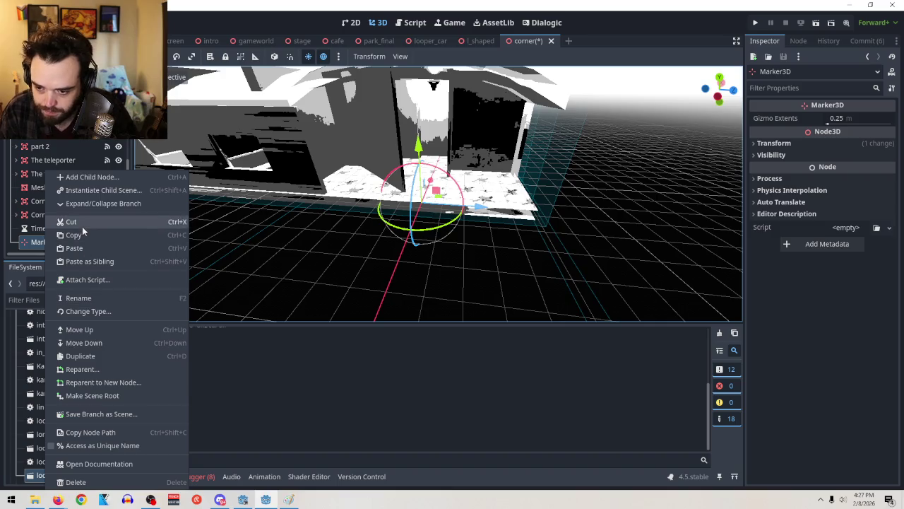
pyautogui.click(83, 246)
pyautogui.hotkey('ctrl', 'z')
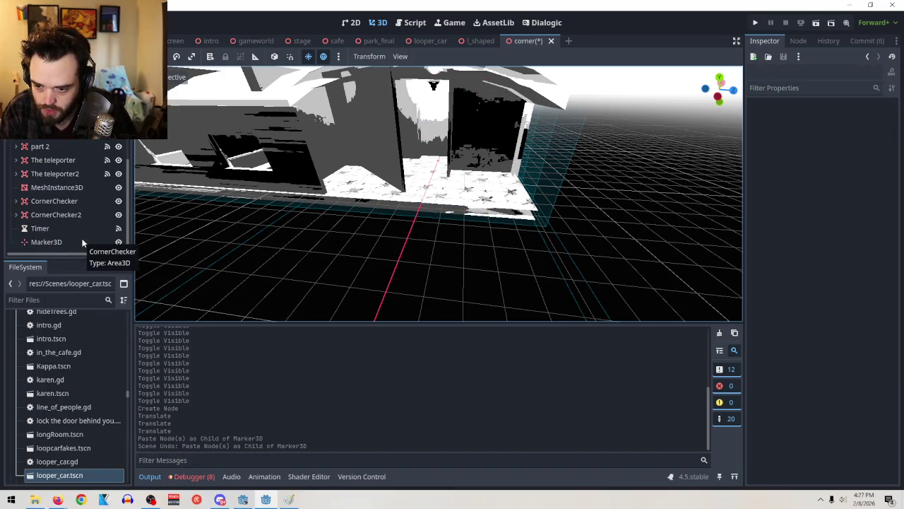
pyautogui.rightClick(44, 244)
pyautogui.click(82, 234)
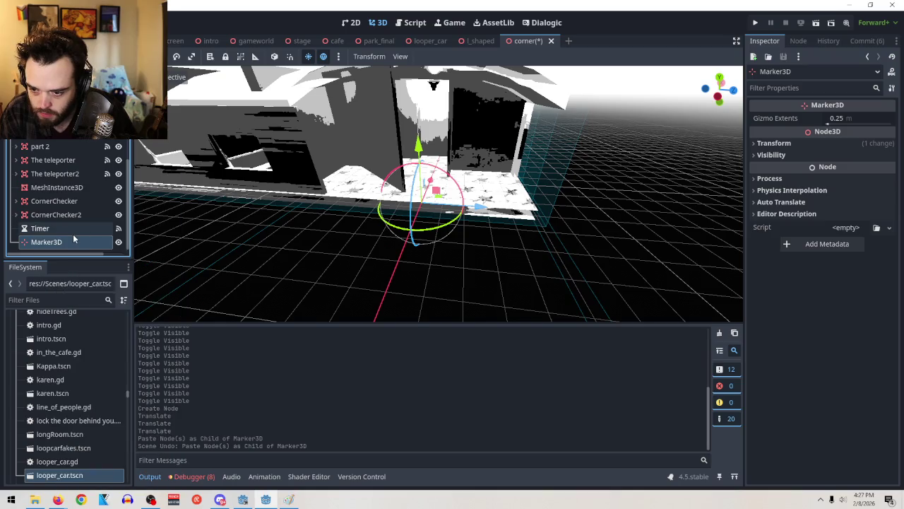
pyautogui.rightClick(62, 244)
pyautogui.click(85, 261)
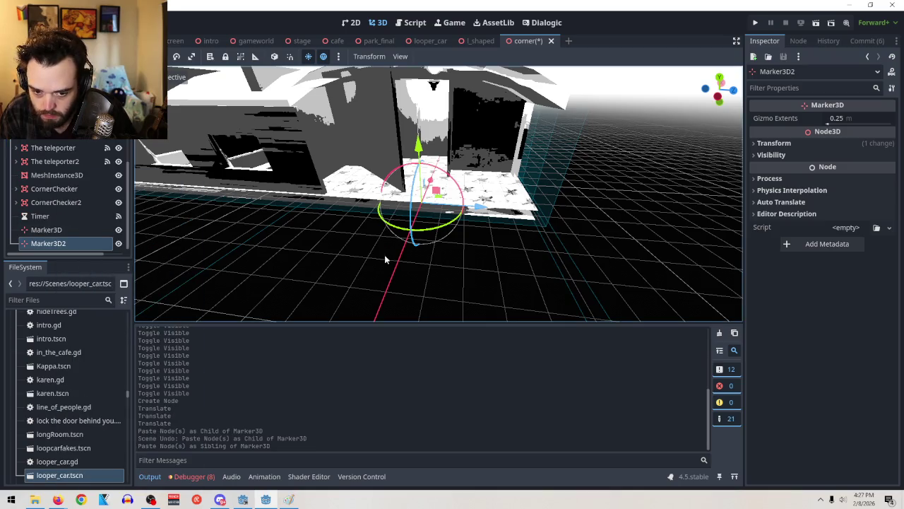
# Step: Move Marker3D2 along X onto the corridor floor near the junction
pyautogui.moveTo(432, 188)
pyautogui.mouseDown()
pyautogui.moveTo(445, 145)
pyautogui.moveTo(452, 155)
pyautogui.mouseUp()
pyautogui.scroll(5, 538, 274)
pyautogui.scroll(-5, 518, 219)
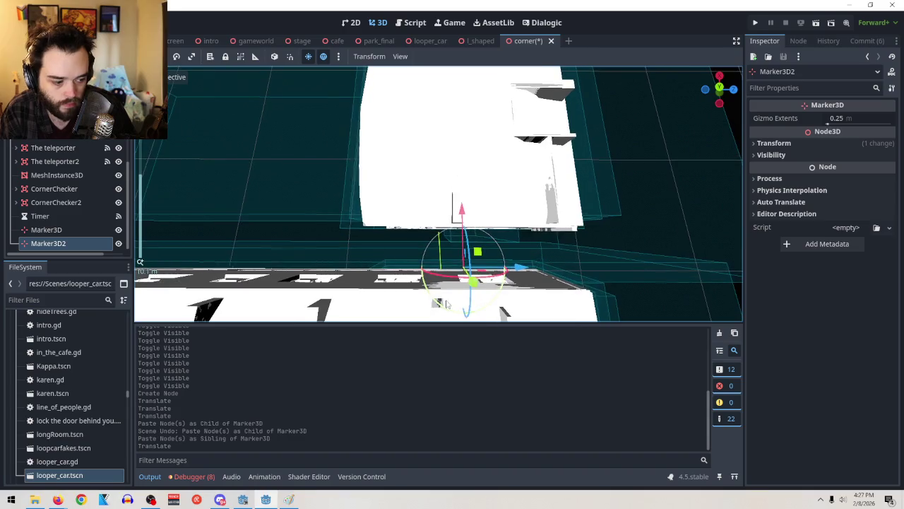
pyautogui.moveTo(452, 176); pyautogui.dragTo(470, 159)
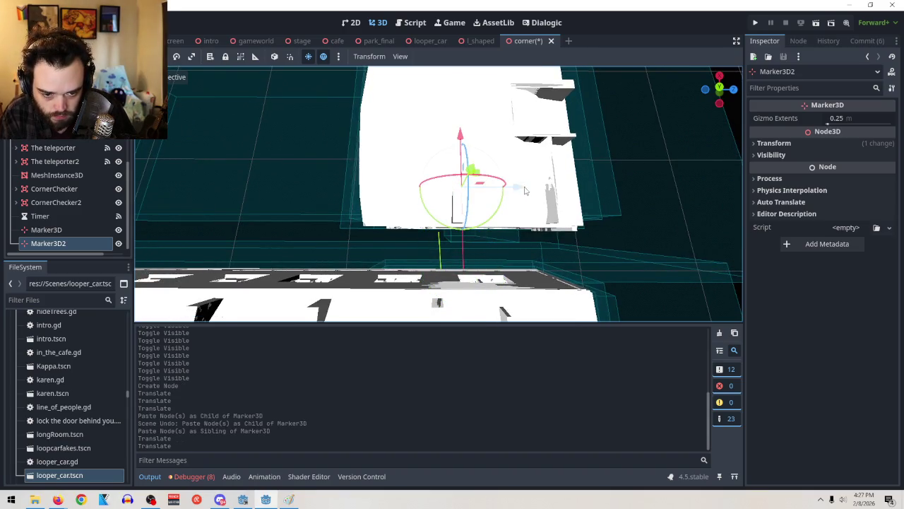
pyautogui.moveTo(528, 191); pyautogui.dragTo(441, 191)
pyautogui.moveTo(396, 290)
pyautogui.mouseDown()
pyautogui.moveTo(321, 312)
pyautogui.moveTo(332, 309)
pyautogui.mouseUp()
pyautogui.moveTo(452, 254)
pyautogui.mouseDown()
pyautogui.moveTo(531, 188)
pyautogui.moveTo(463, 280)
pyautogui.moveTo(454, 278)
pyautogui.moveTo(420, 69)
pyautogui.moveTo(450, 318)
pyautogui.mouseUp()
pyautogui.scroll(2, 452, 314)
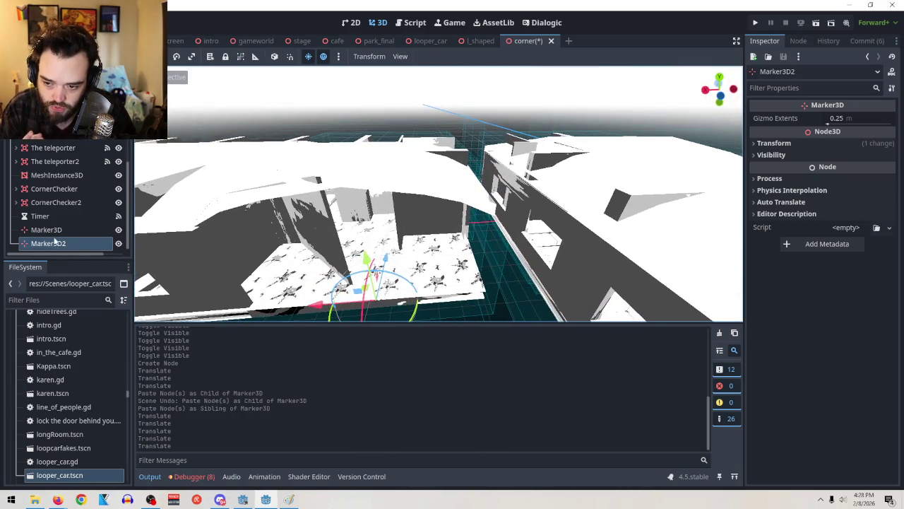
pyautogui.click(55, 231)
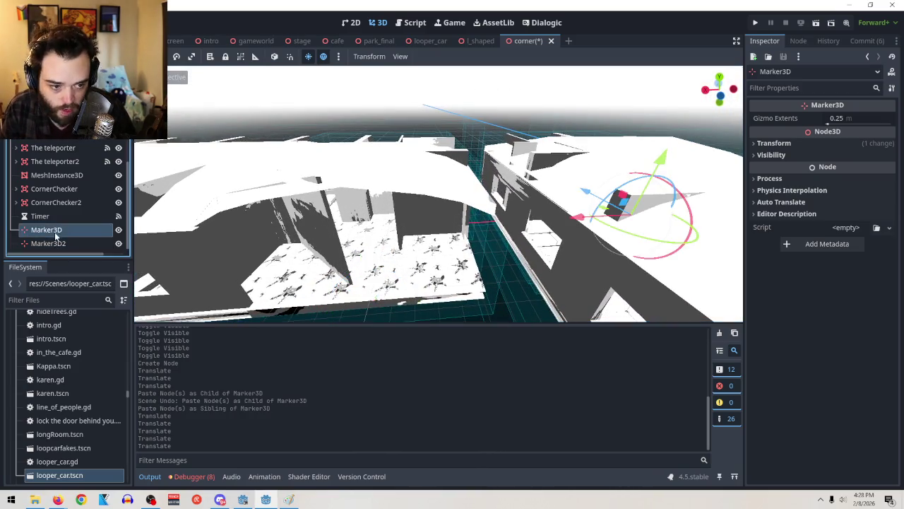
# Step: Expand the Inspector transforms of Marker3D and Marker3D2 to compare their positions
pyautogui.click(773, 143)
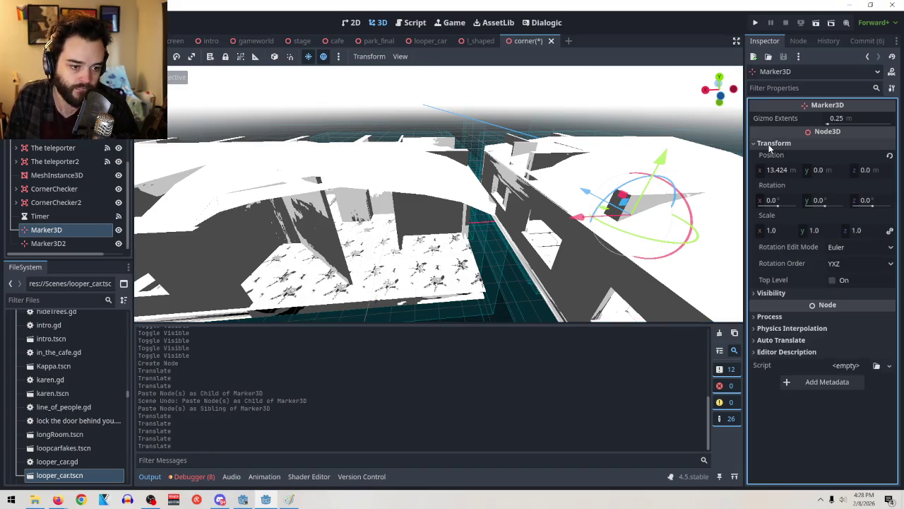
pyautogui.click(91, 243)
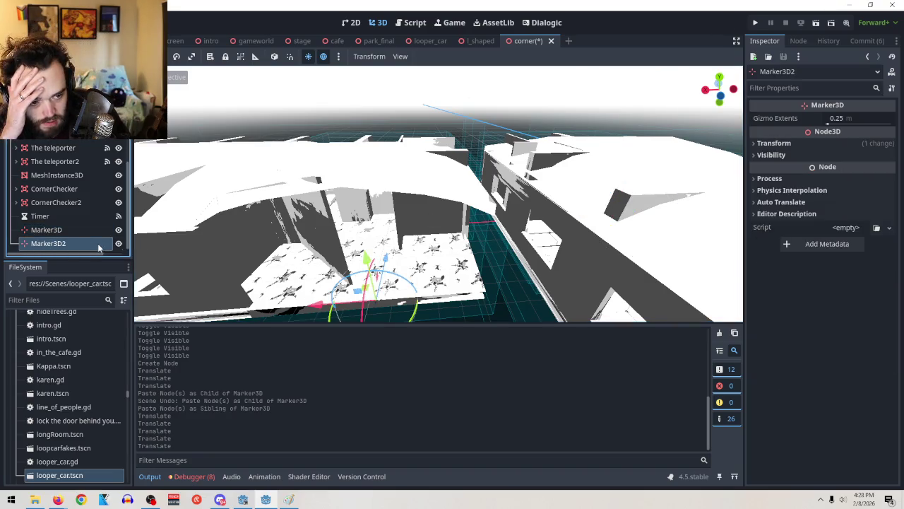
pyautogui.click(801, 142)
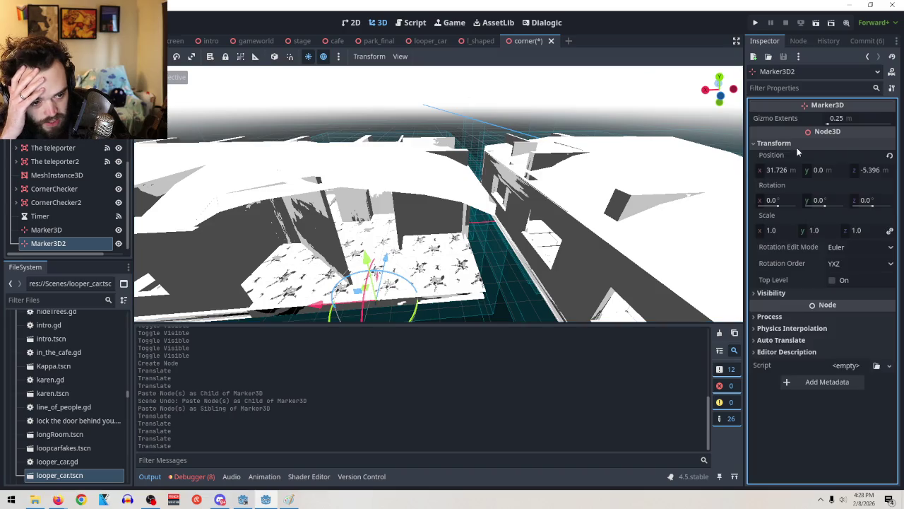
pyautogui.click(54, 229)
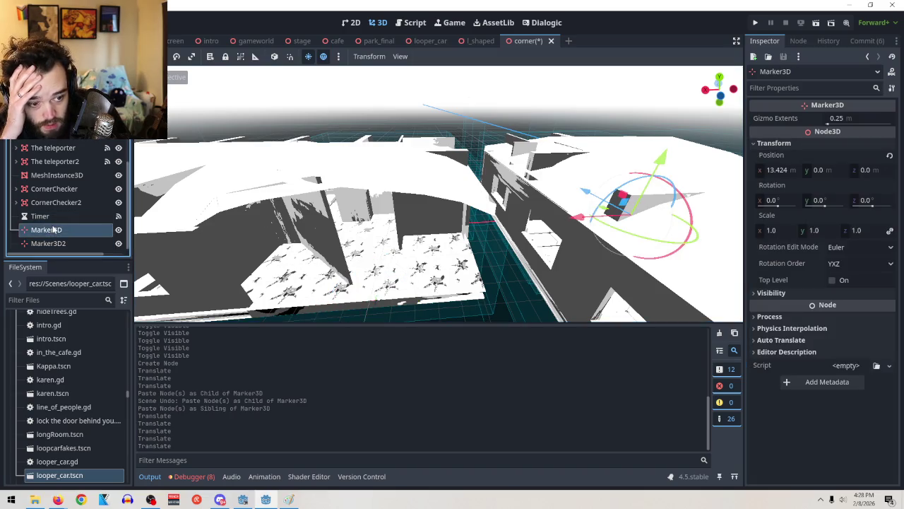
pyautogui.click(60, 243)
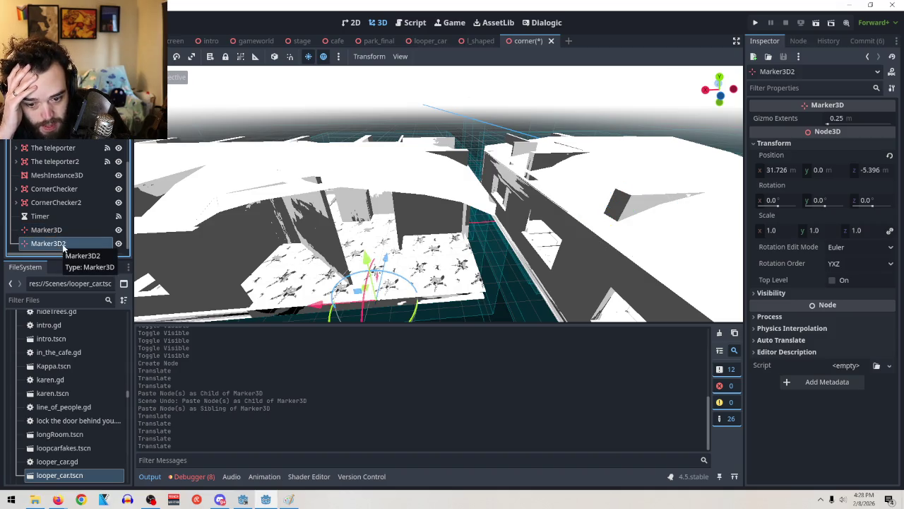
# Step: Test-move Marker3D2 along X and Z, undo both, and read its Z position of -5.396
pyautogui.moveTo(320, 304); pyautogui.dragTo(315, 308)
pyautogui.hotkey('ctrl', 'z')
pyautogui.moveTo(382, 276)
pyautogui.mouseDown()
pyautogui.moveTo(381, 234)
pyautogui.moveTo(403, 245)
pyautogui.moveTo(402, 257)
pyautogui.mouseUp()
pyautogui.hotkey('ctrl', 'z')
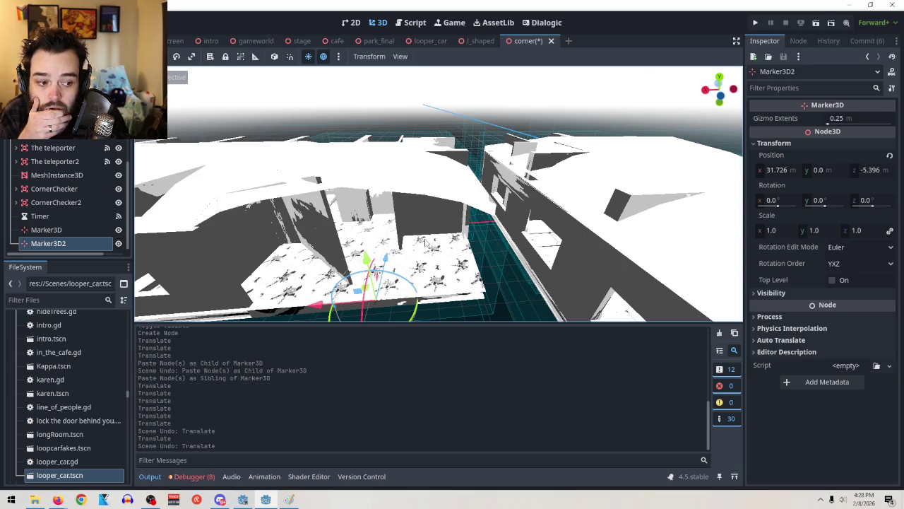
pyautogui.click(872, 171)
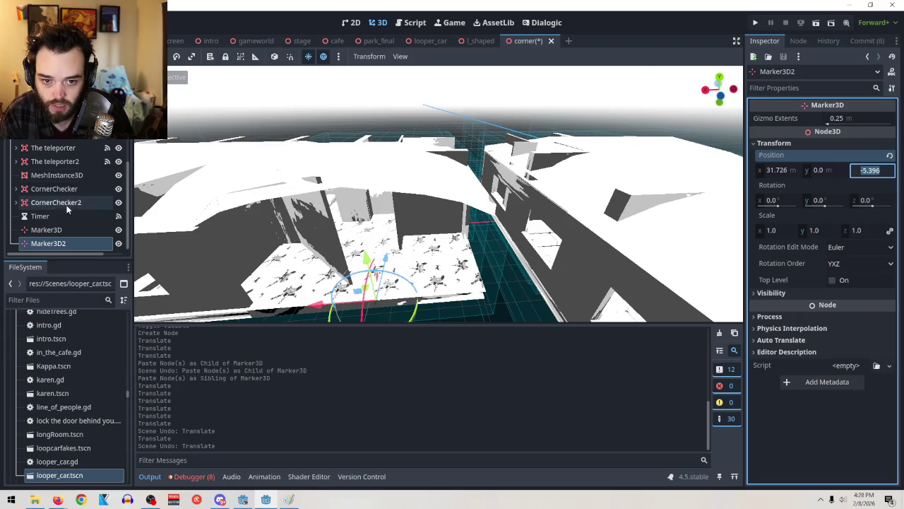
pyautogui.scroll(5, 69, 203)
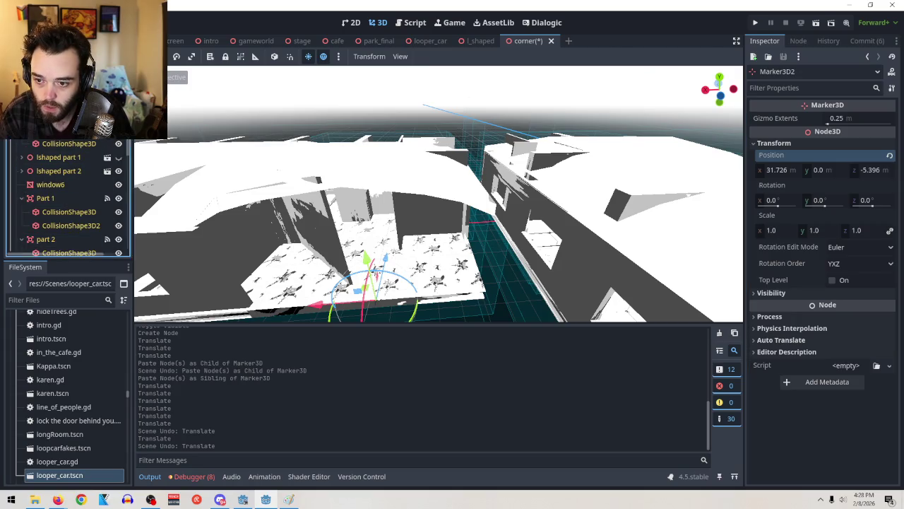
pyautogui.hotkey('ctrl', 'F3')
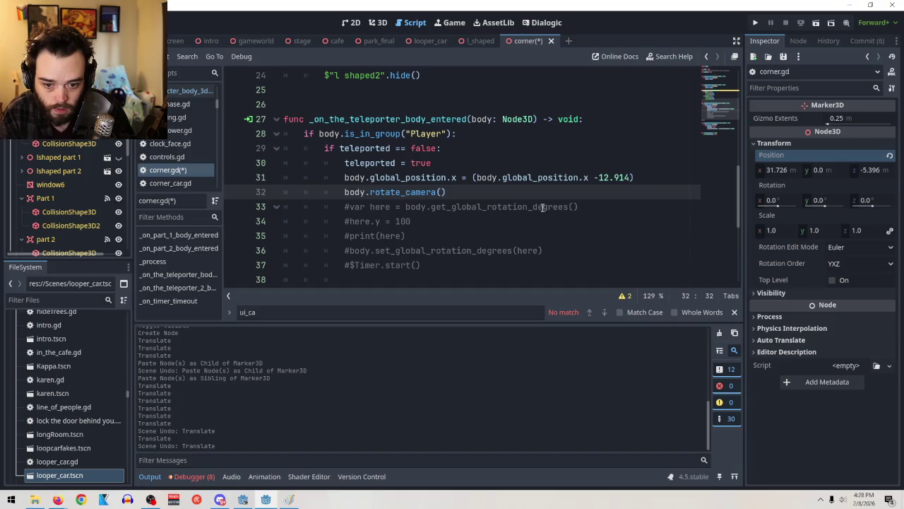
# Step: Add line 32 in corner.gd holding a copy of line 31's X-offset expression
pyautogui.click(641, 176)
pyautogui.press('Return')
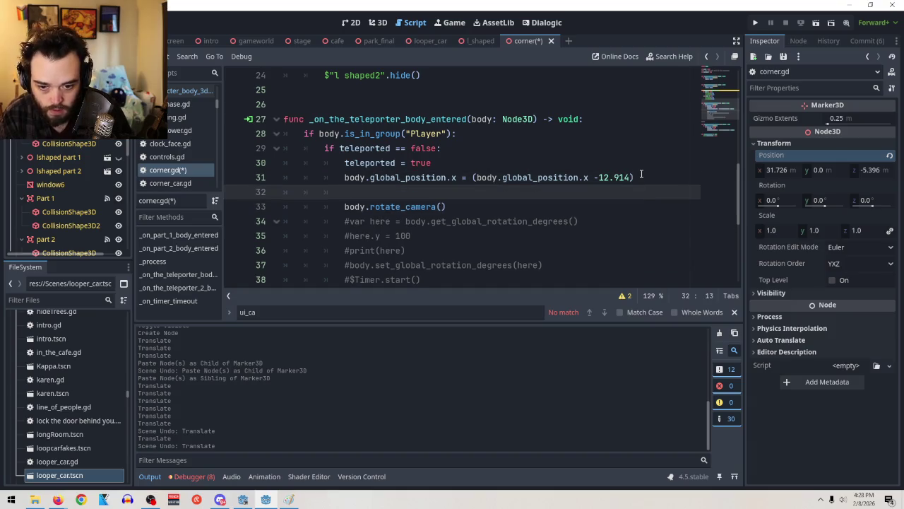
pyautogui.write('-5.396')
pyautogui.moveTo(682, 177); pyautogui.dragTo(345, 177)
pyautogui.hotkey('ctrl', 'c')
pyautogui.click(344, 193)
pyautogui.hotkey('ctrl', 'v')
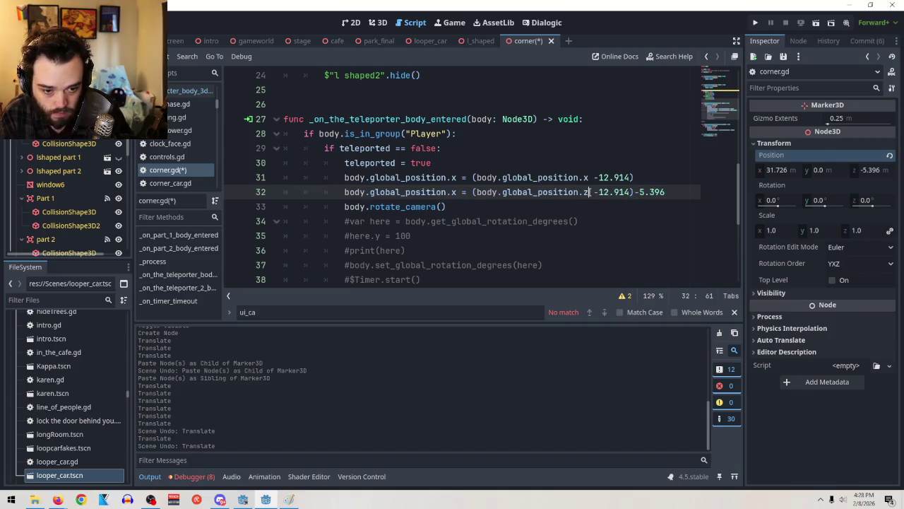
# Step: Change line 32 to shift z by +5.396 and run the game to test it
pyautogui.click(459, 192)
pyautogui.press('Left')
pyautogui.press('BackSpace')
pyautogui.write('z')
pyautogui.moveTo(671, 192); pyautogui.dragTo(594, 193)
pyautogui.press('BackSpace')
pyautogui.write('-5.396')
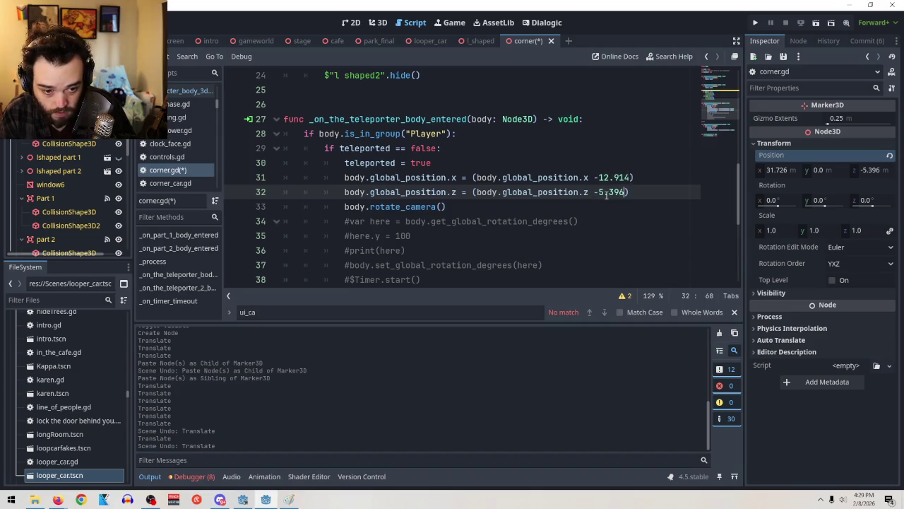
pyautogui.press('BackSpace')
pyautogui.write('+')
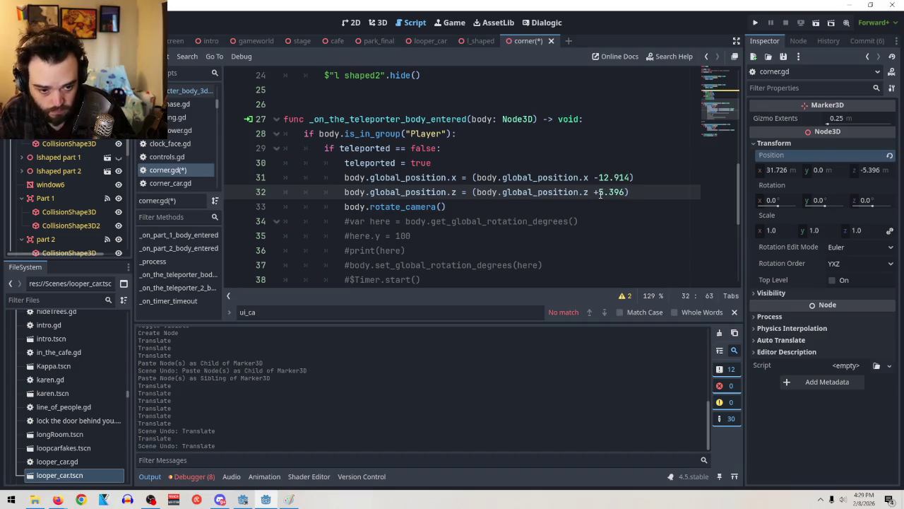
pyautogui.click(816, 28)
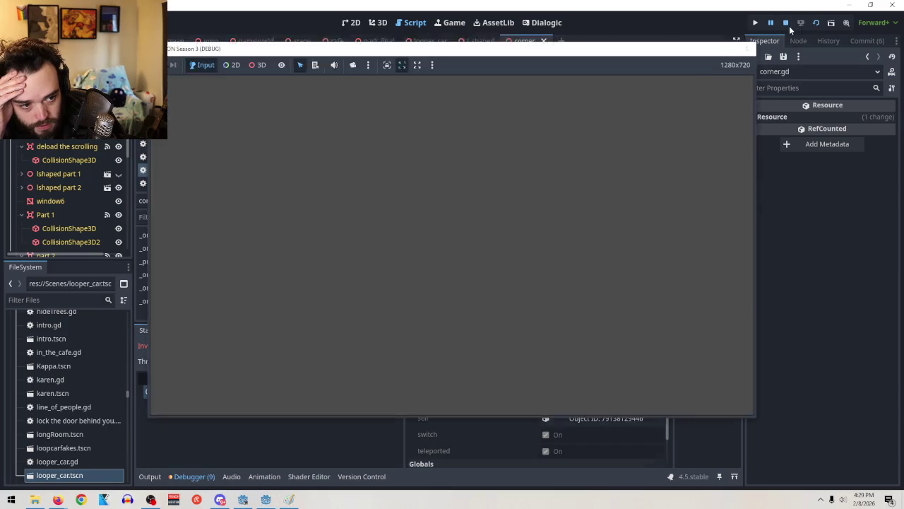
# Step: Stop the failed debug session, run the game again, and close it with F8
pyautogui.click(789, 26)
pyautogui.click(816, 25)
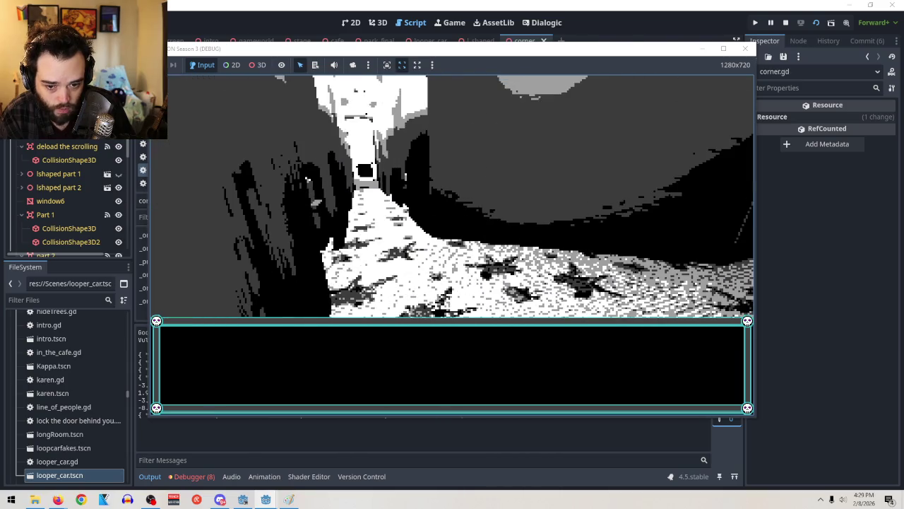
pyautogui.press('F8')
# Step: Change line 33 to rotate_camera(90), run the game, restart it once, then close it
pyautogui.press('BackSpace')
pyautogui.write('90')
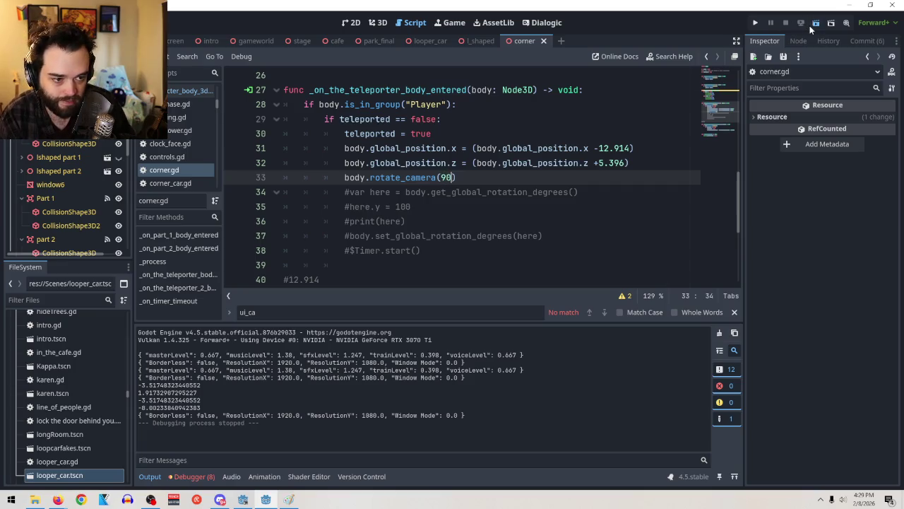
pyautogui.click(810, 25)
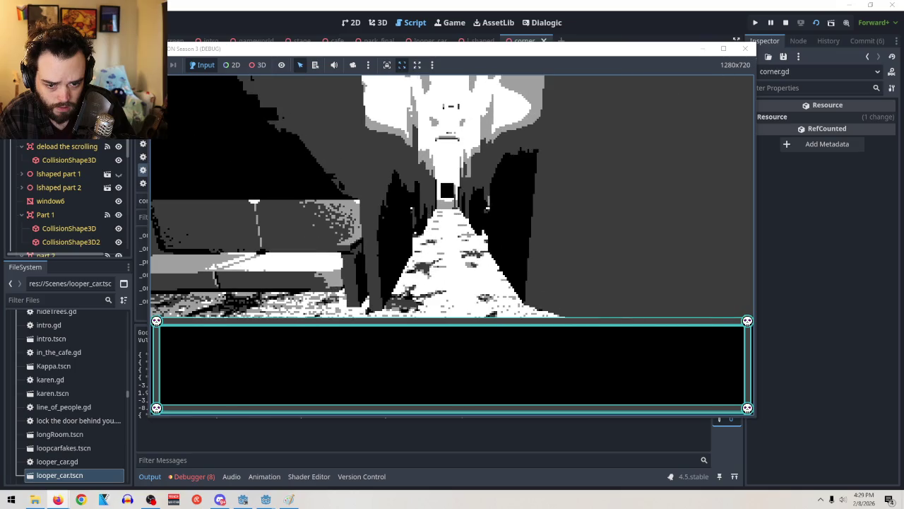
pyautogui.click(813, 28)
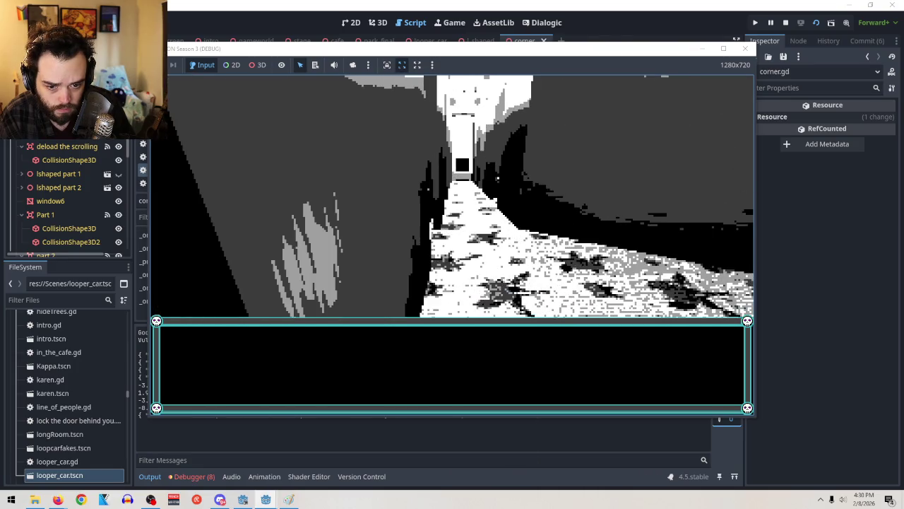
pyautogui.press('F8')
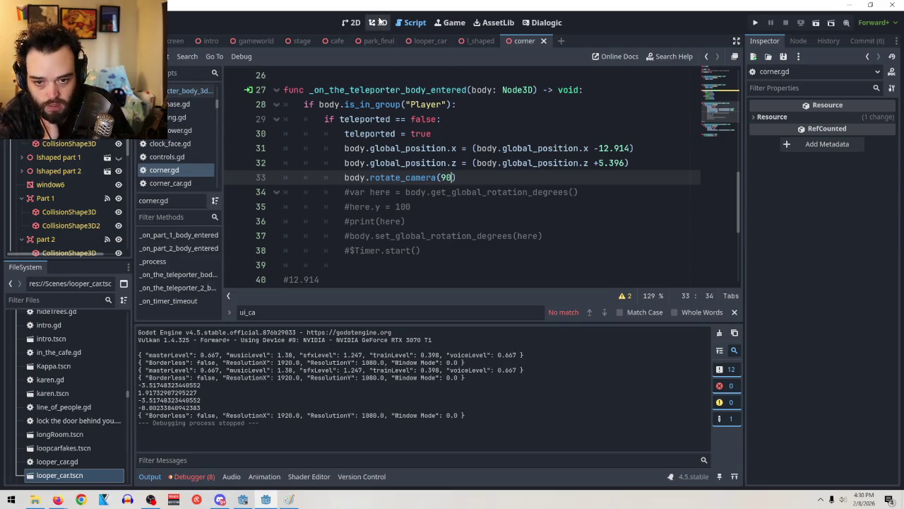
pyautogui.scroll(-3, 64, 224)
# Step: Reselect both markers and launch Windows Calculator from the Start search
pyautogui.scroll(3, 64, 224)
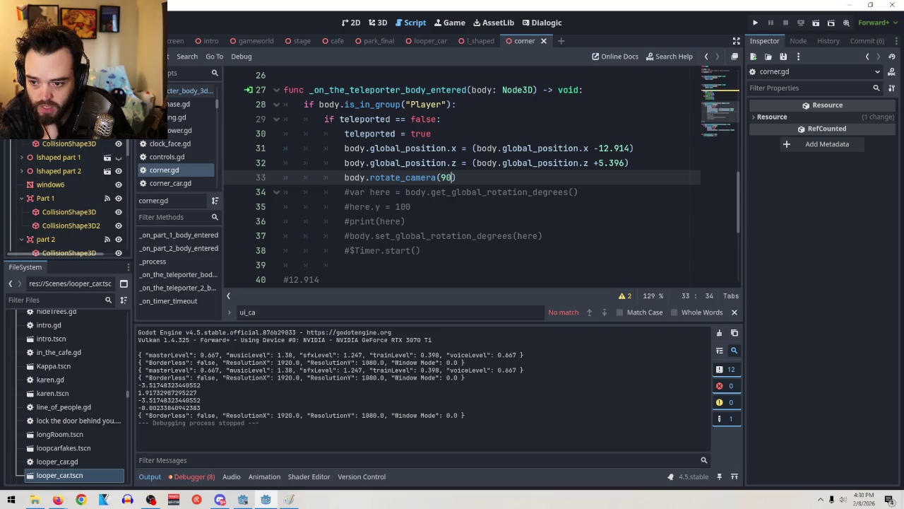
pyautogui.scroll(-5, 62, 238)
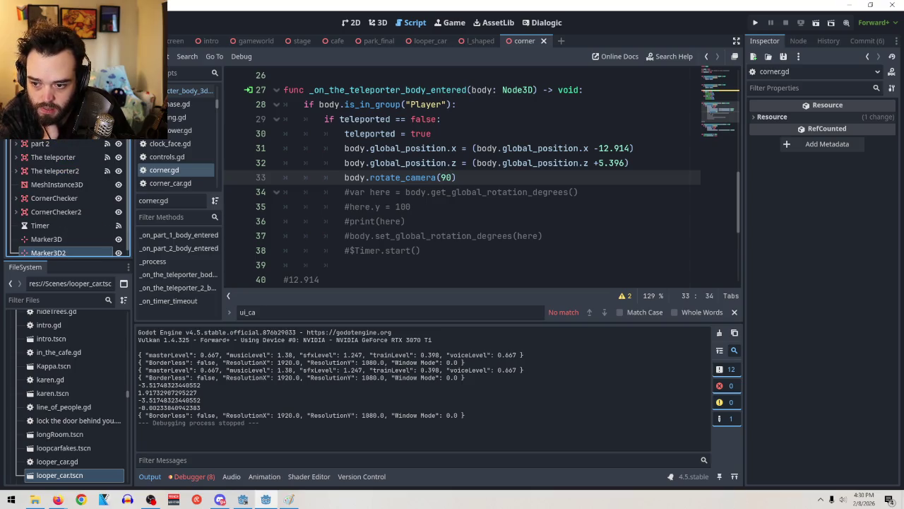
pyautogui.click(63, 238)
pyautogui.click(79, 249)
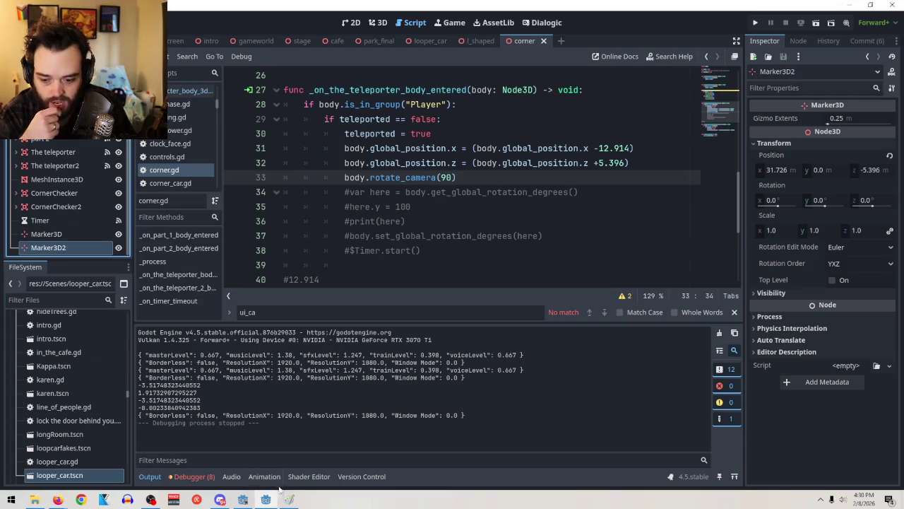
pyautogui.click(11, 498)
pyautogui.write('cal')
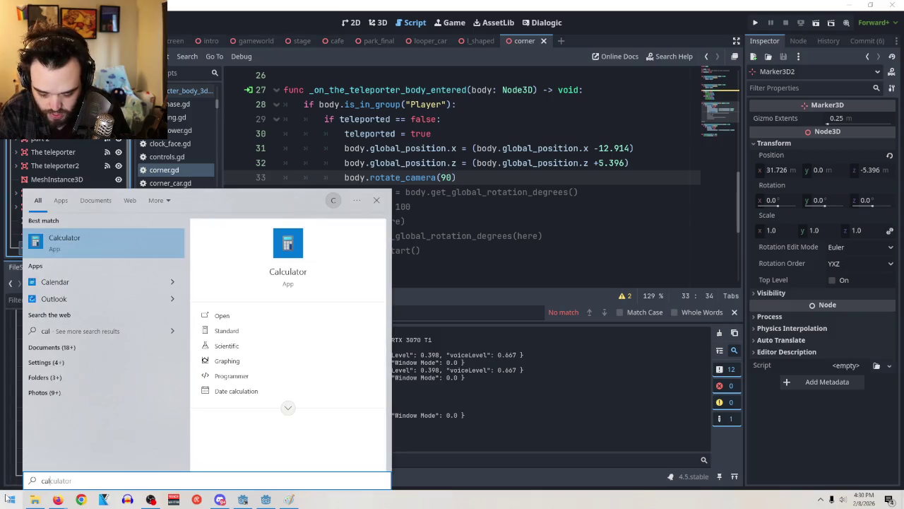
pyautogui.press('Return')
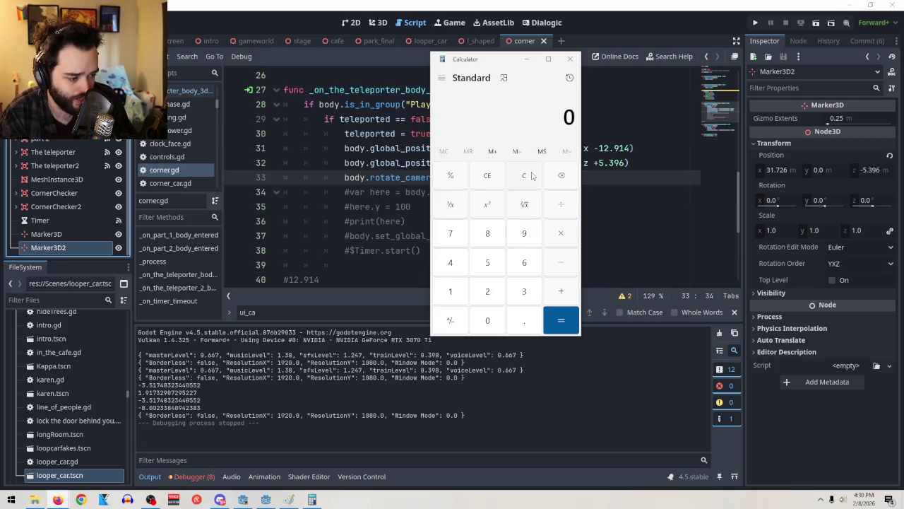
# Step: Enter Marker3D2's X of 31.726 in Calculator and copy Marker3D's X of 13.424
pyautogui.click(781, 171)
pyautogui.click(782, 171)
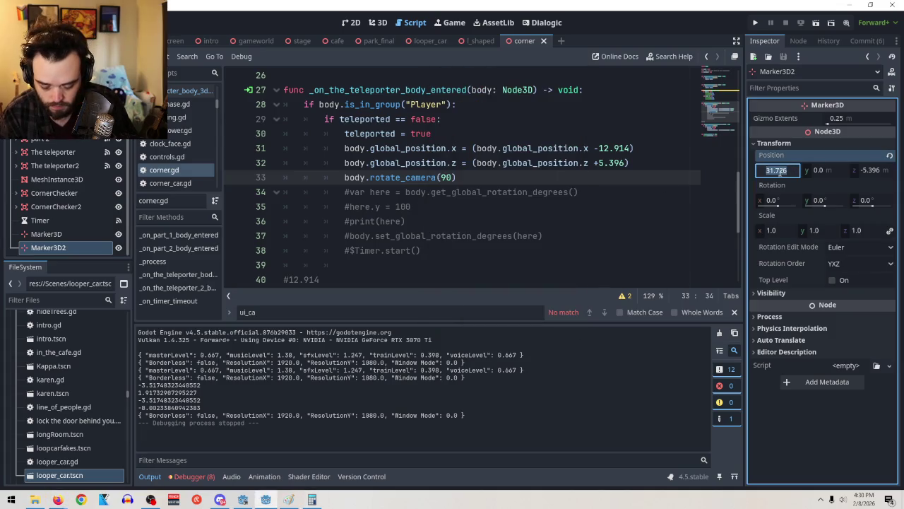
pyautogui.click(312, 500)
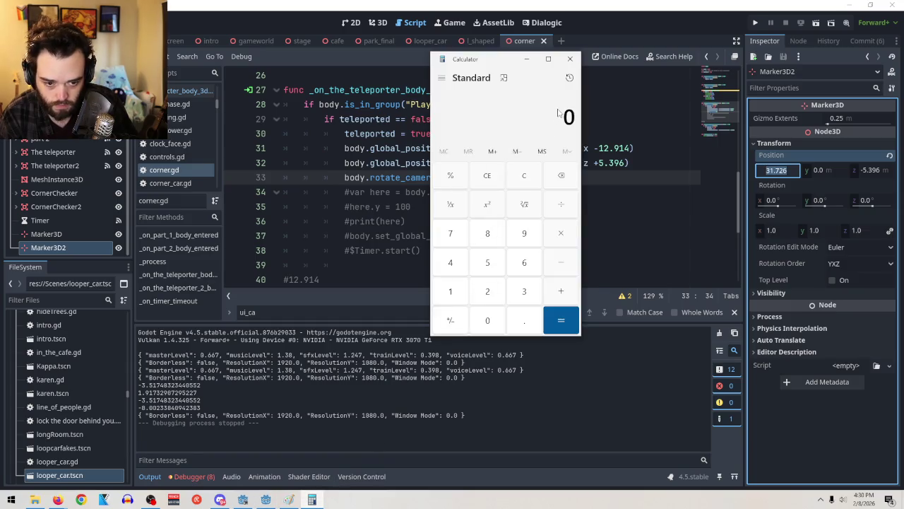
pyautogui.write('31.726')
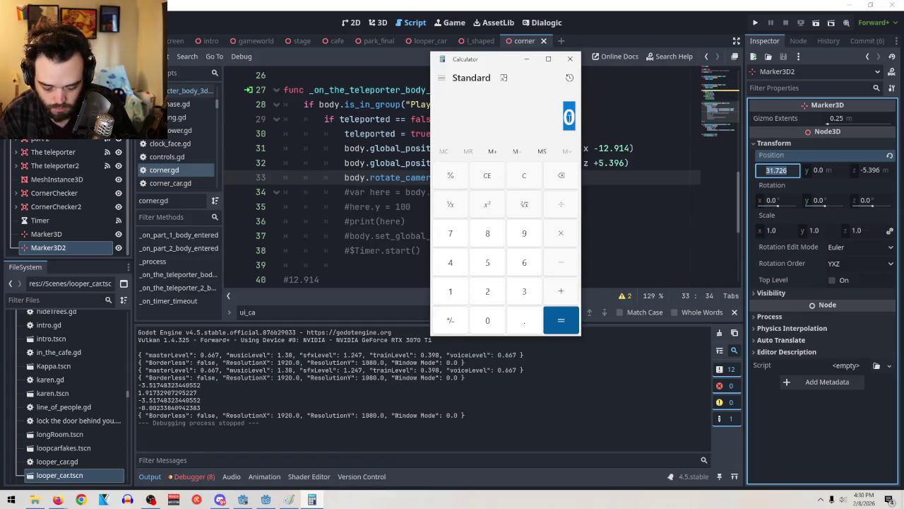
pyautogui.click(46, 234)
pyautogui.click(790, 169)
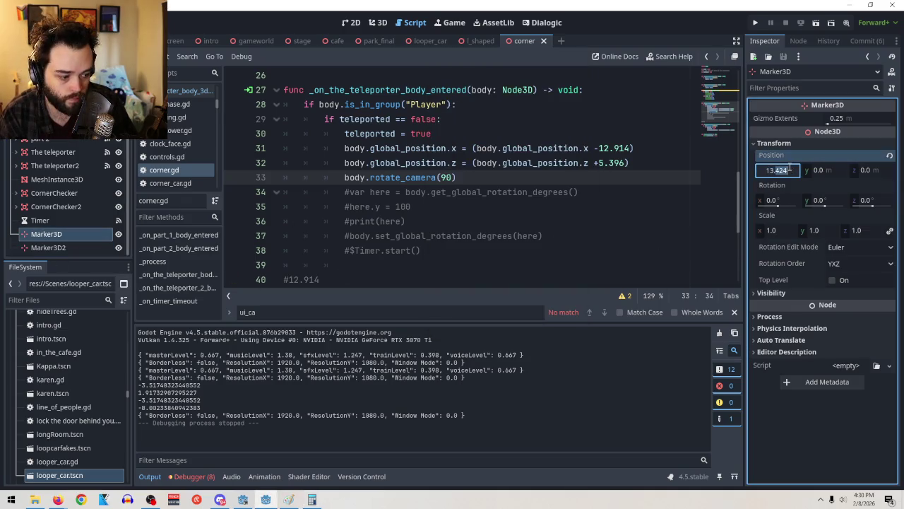
pyautogui.tripleClick(790, 170)
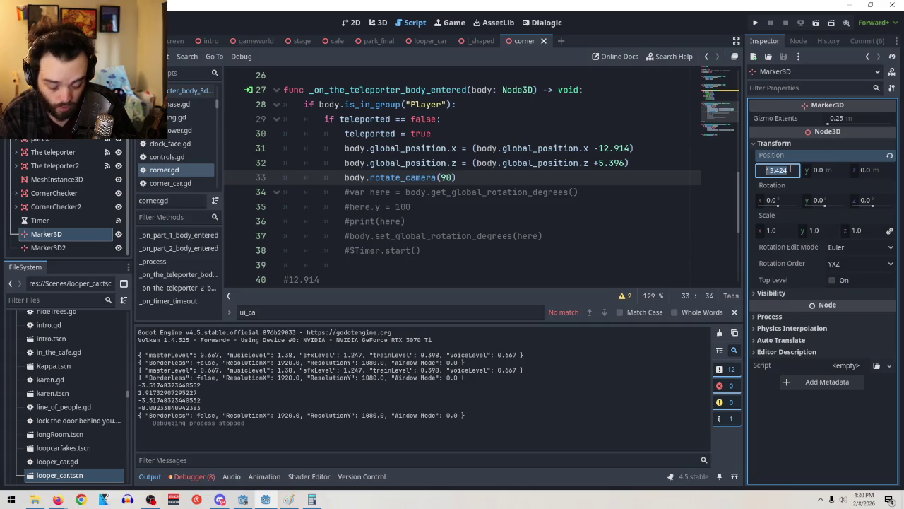
# Step: Compute 31.726 − 13.424 = 18.302, copy it, and select the old 12.914 offset in corner.gd
pyautogui.click(312, 499)
pyautogui.click(565, 263)
pyautogui.hotkey('ctrl', 'v')
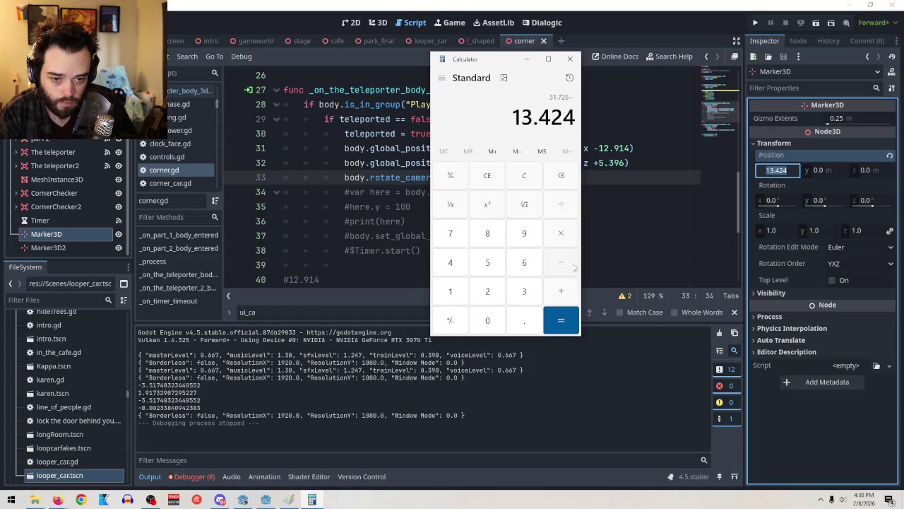
pyautogui.click(561, 320)
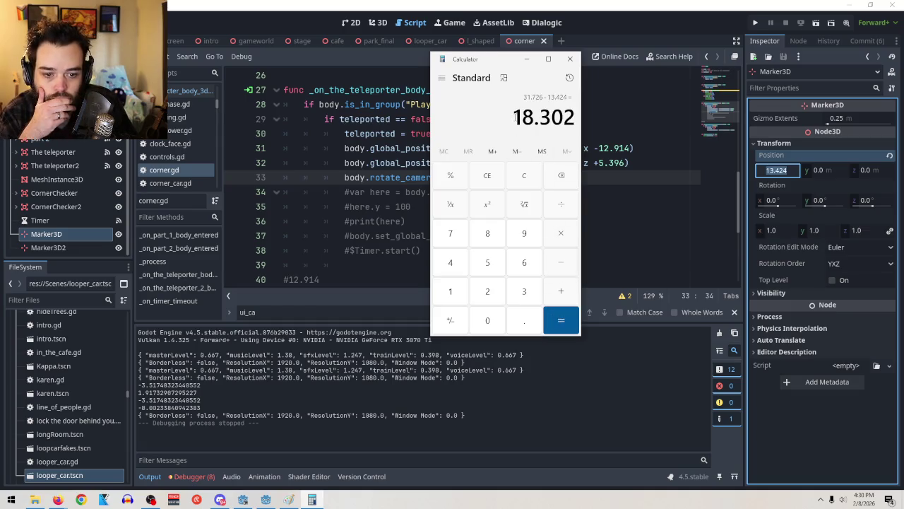
pyautogui.hotkey('ctrl', 'c')
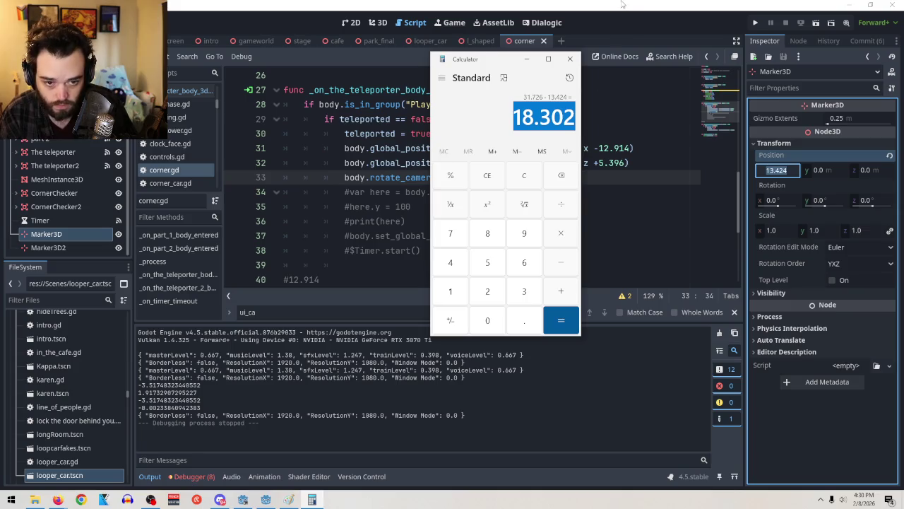
pyautogui.click(622, 4)
pyautogui.moveTo(598, 148); pyautogui.dragTo(634, 149)
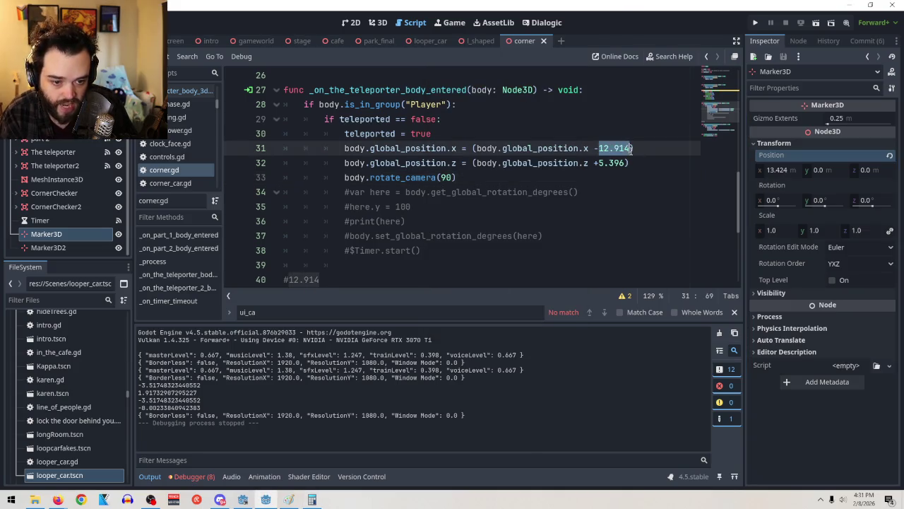
# Step: Paste 18.302 as line 31's X offset, test-run the scene, and stop it
pyautogui.hotkey('ctrl', 'v')
pyautogui.click(816, 22)
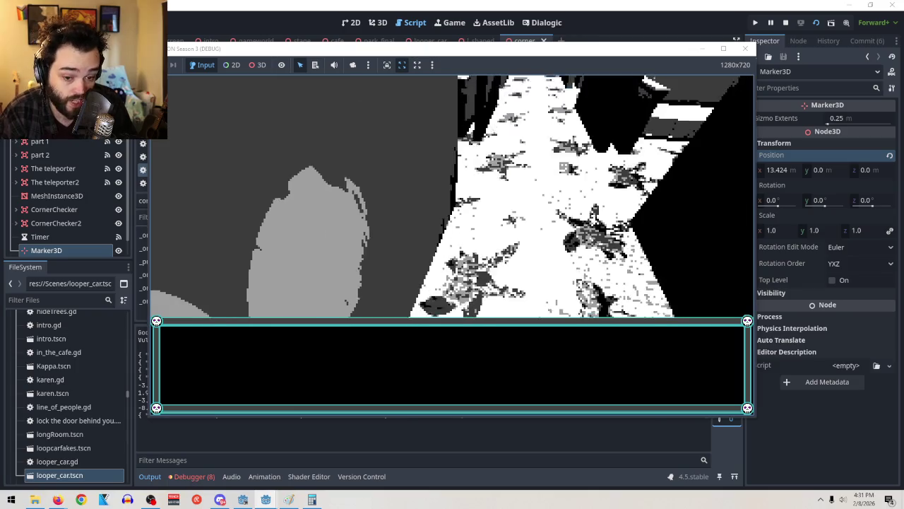
pyautogui.press('F8')
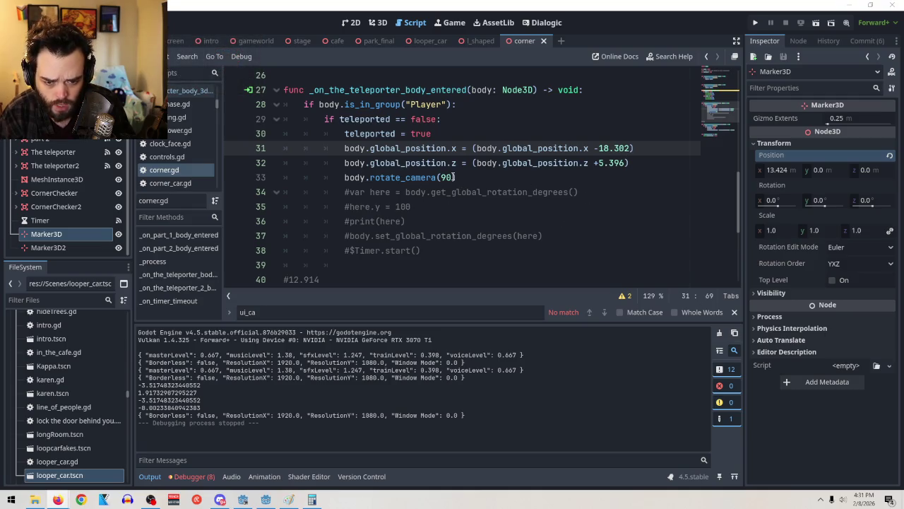
pyautogui.moveTo(453, 177); pyautogui.dragTo(443, 178)
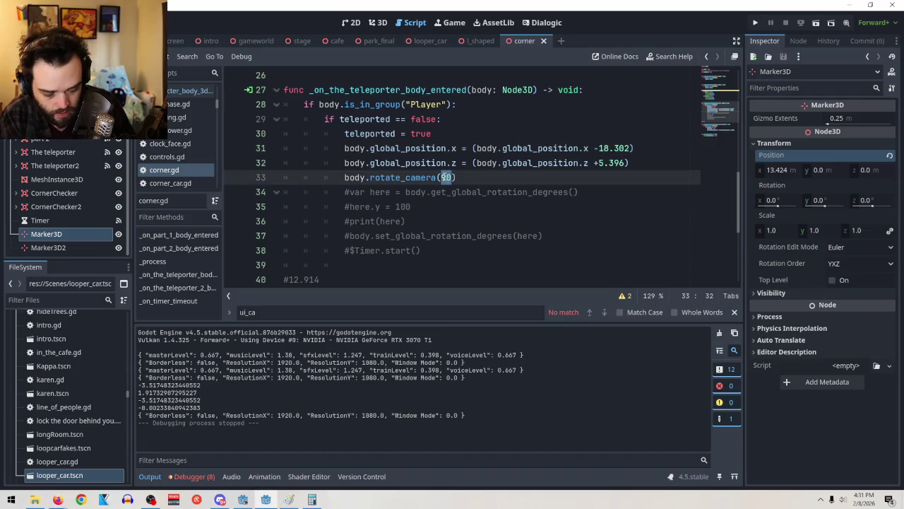
pyautogui.write('180')
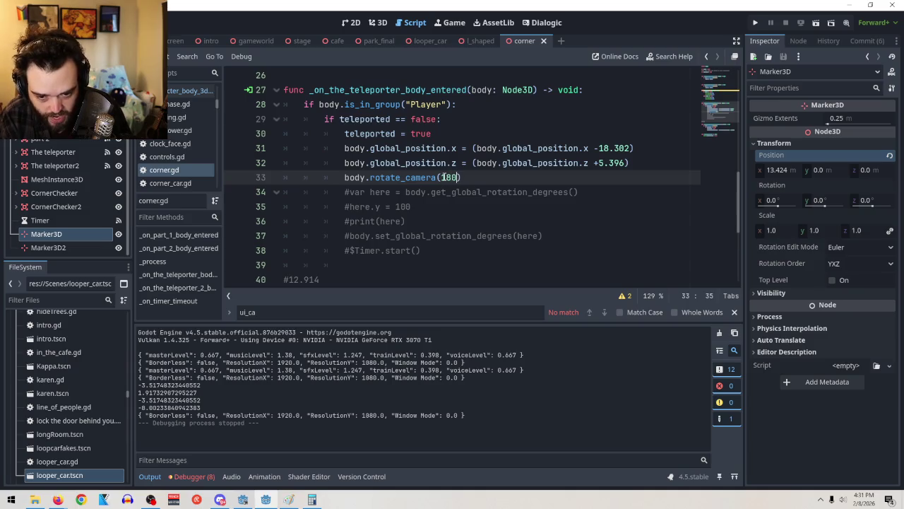
pyautogui.click(814, 21)
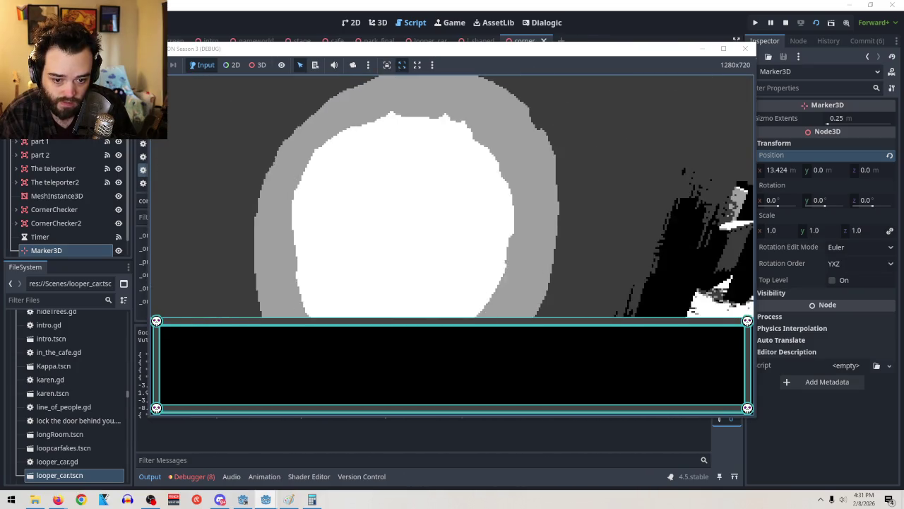
pyautogui.press('F8')
pyautogui.press('BackSpace')
pyautogui.press('BackSpace')
pyautogui.press('BackSpace')
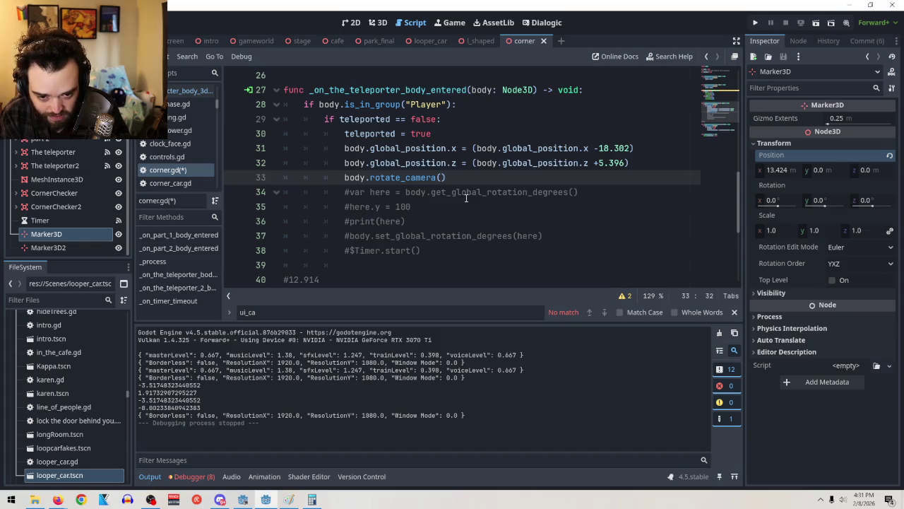
pyautogui.write('95')
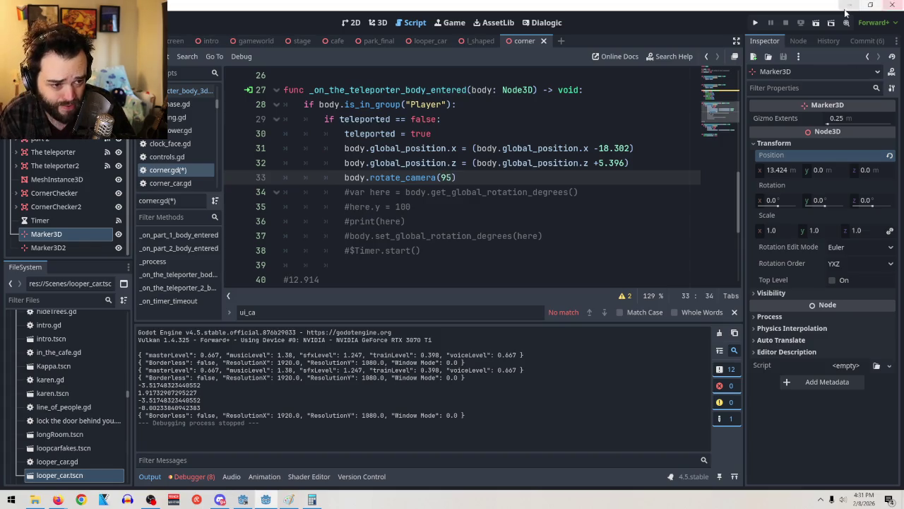
pyautogui.click(816, 24)
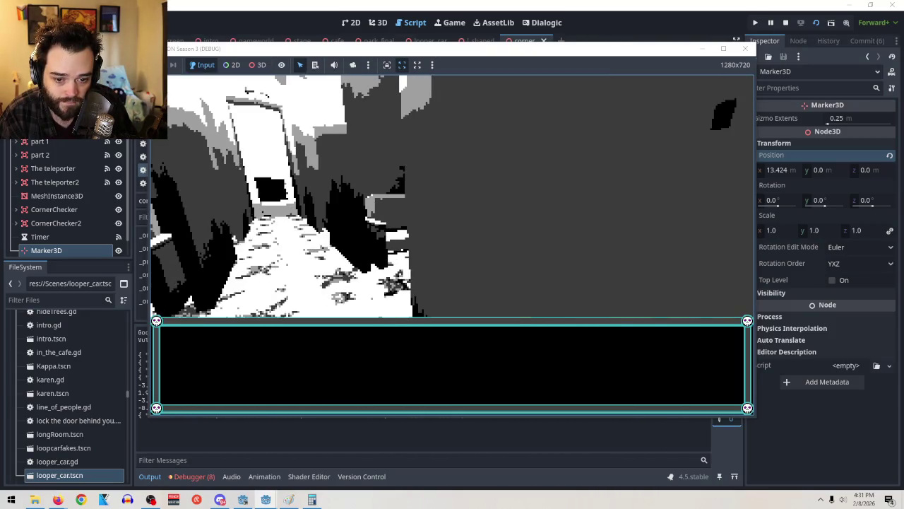
pyautogui.press('F8')
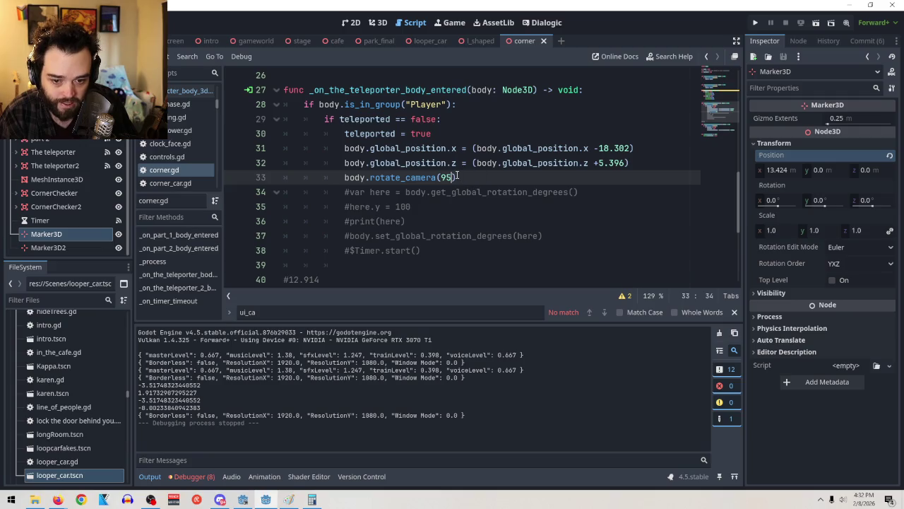
pyautogui.press('BackSpace')
pyautogui.write('0')
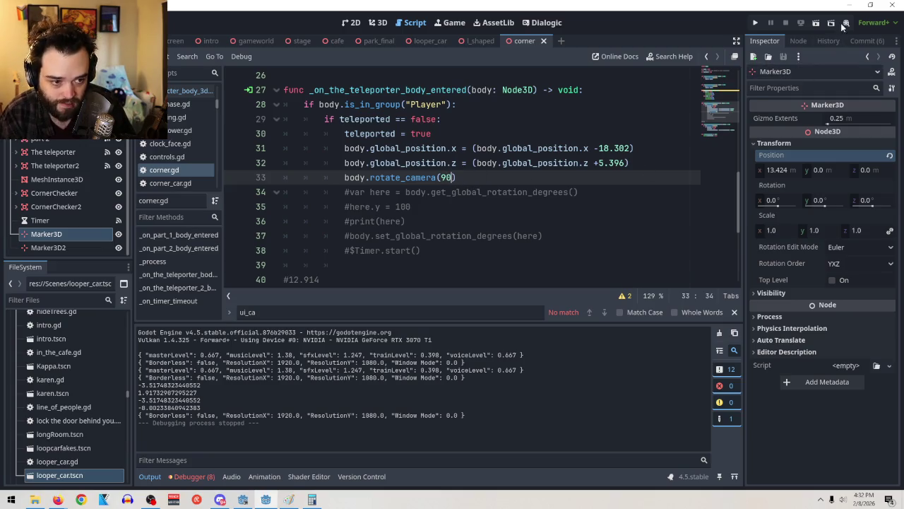
pyautogui.click(815, 23)
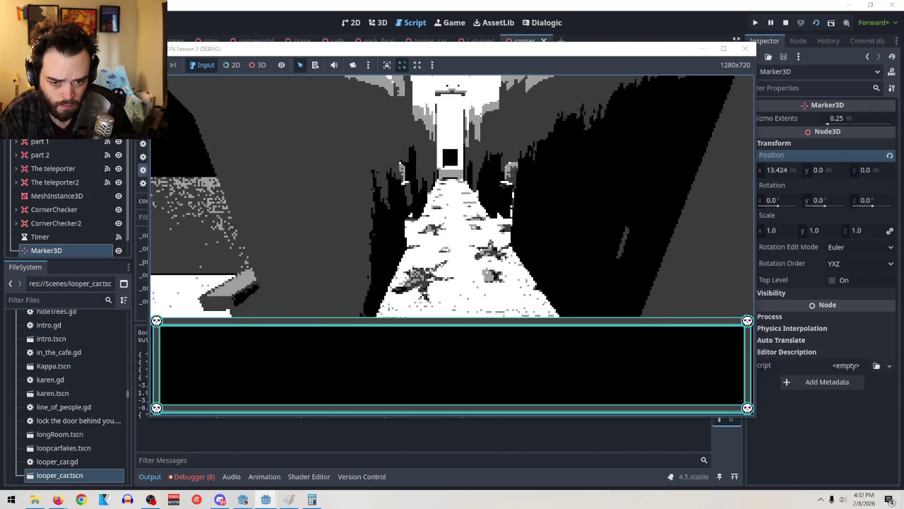
pyautogui.press('F8')
pyautogui.click(816, 24)
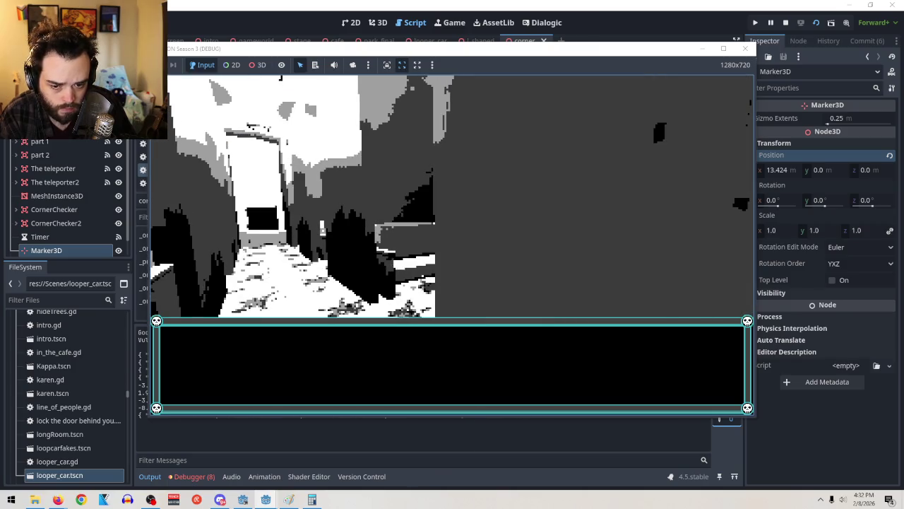
pyautogui.press('F8')
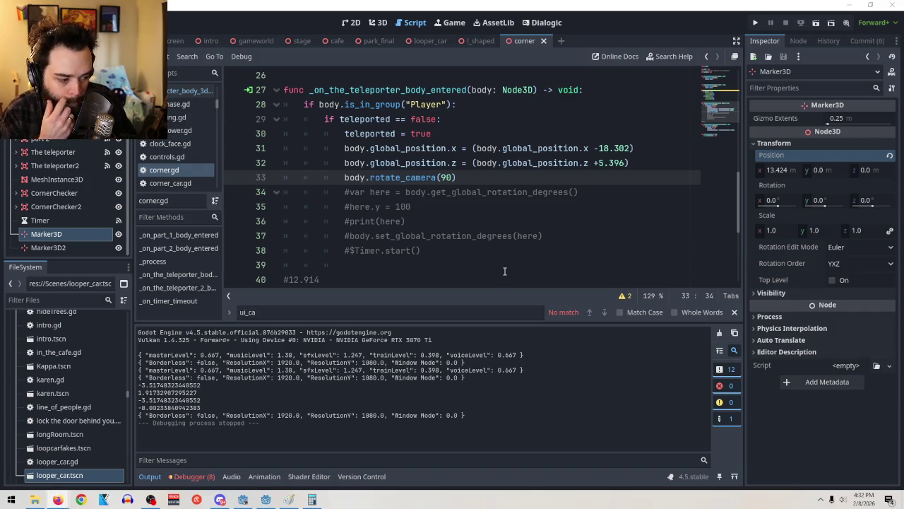
# Step: Change line 33's rotate_camera(90) to rotate_camera(1.57) and try it in a test run
pyautogui.moveTo(453, 178); pyautogui.dragTo(441, 177)
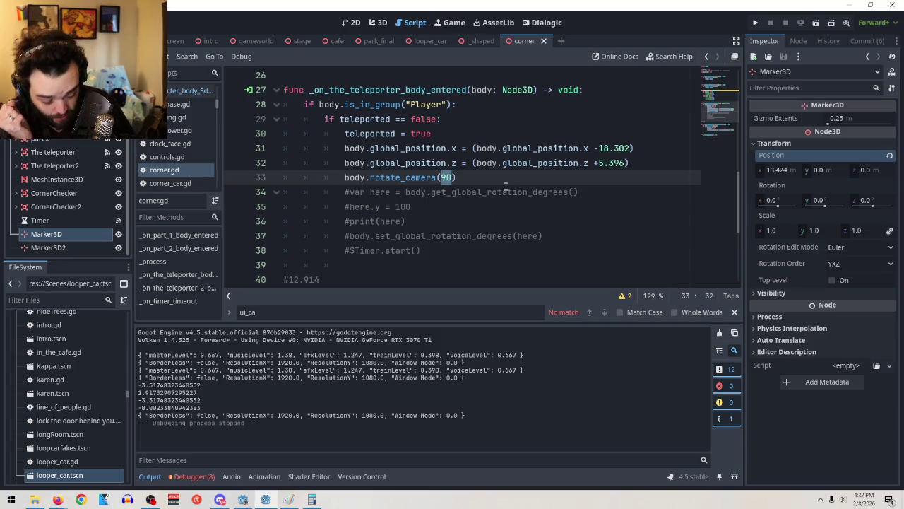
pyautogui.write('1.')
pyautogui.press('Return')
pyautogui.write('57')
pyautogui.press('BackSpace')
pyautogui.press('BackSpace')
pyautogui.press('BackSpace')
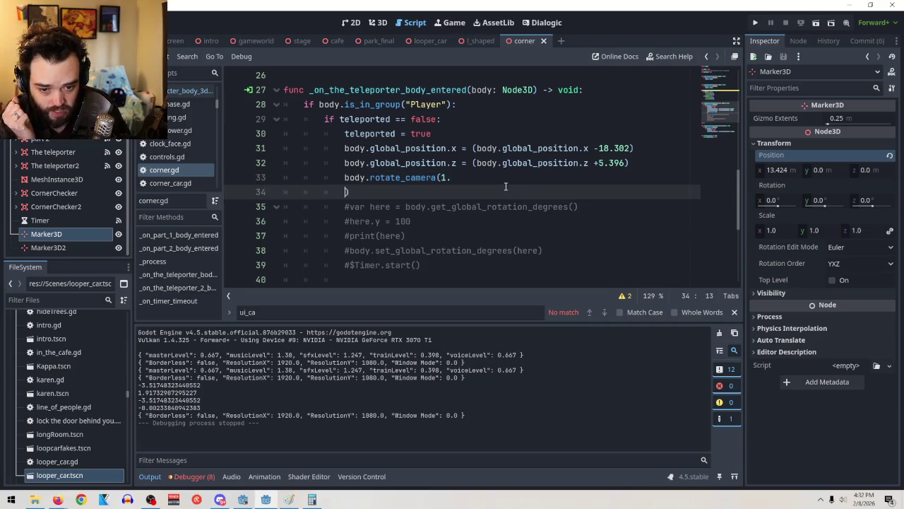
pyautogui.write('57')
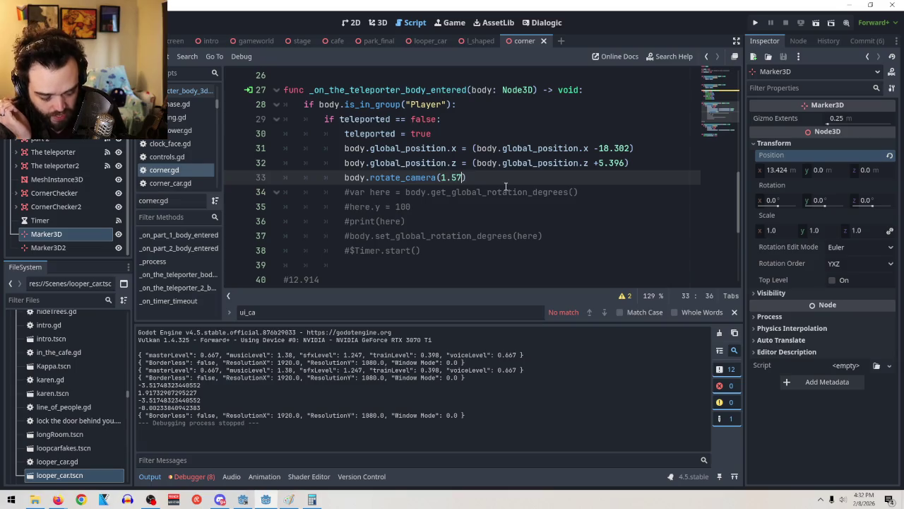
pyautogui.click(535, 192)
pyautogui.click(816, 22)
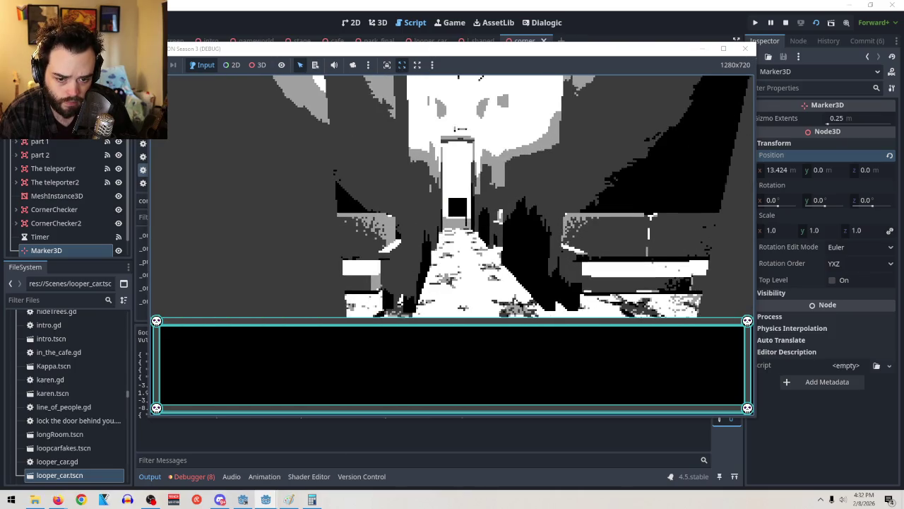
pyautogui.press('Escape')
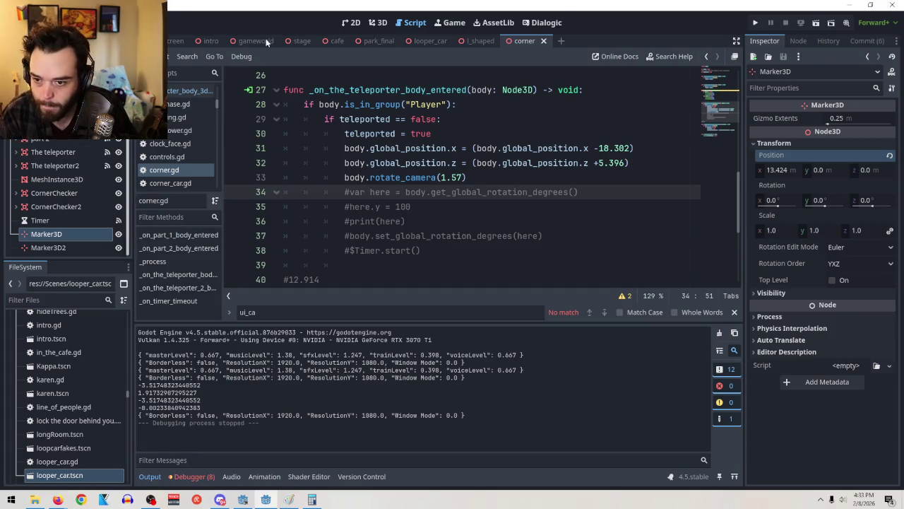
# Step: In the 3D view, hide lshaped part 2, show lshaped part 1, and test-run the scene
pyautogui.click(377, 22)
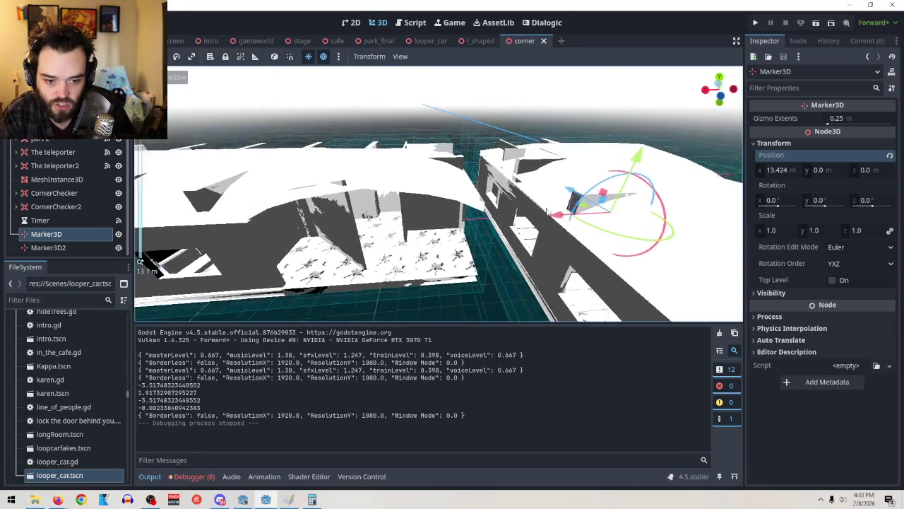
pyautogui.click(589, 264)
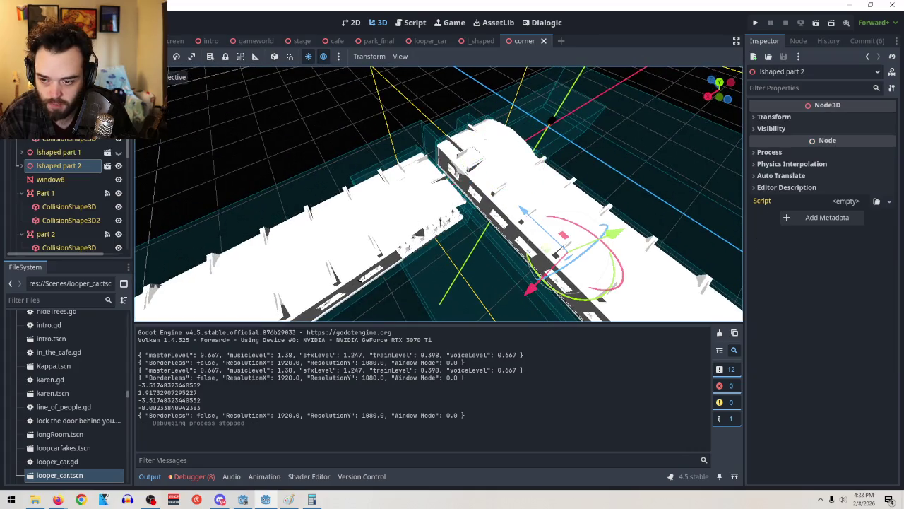
pyautogui.click(118, 165)
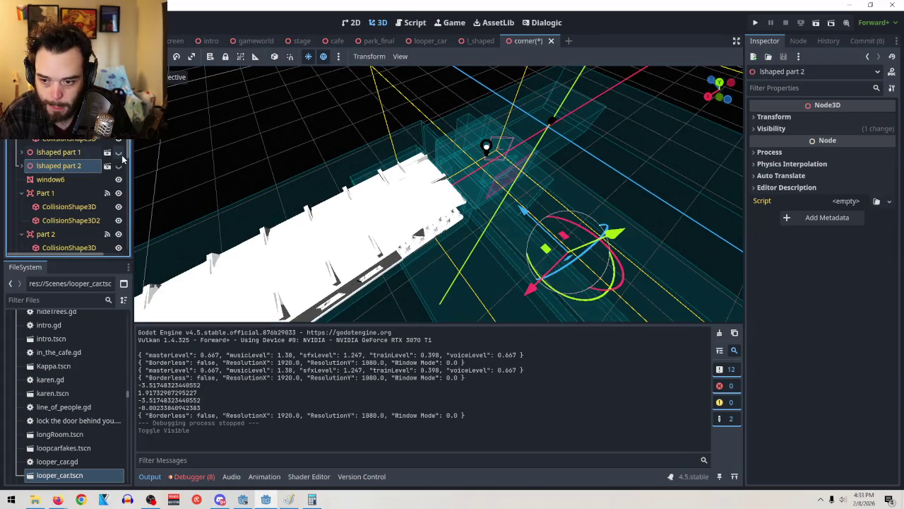
pyautogui.click(118, 151)
pyautogui.click(818, 22)
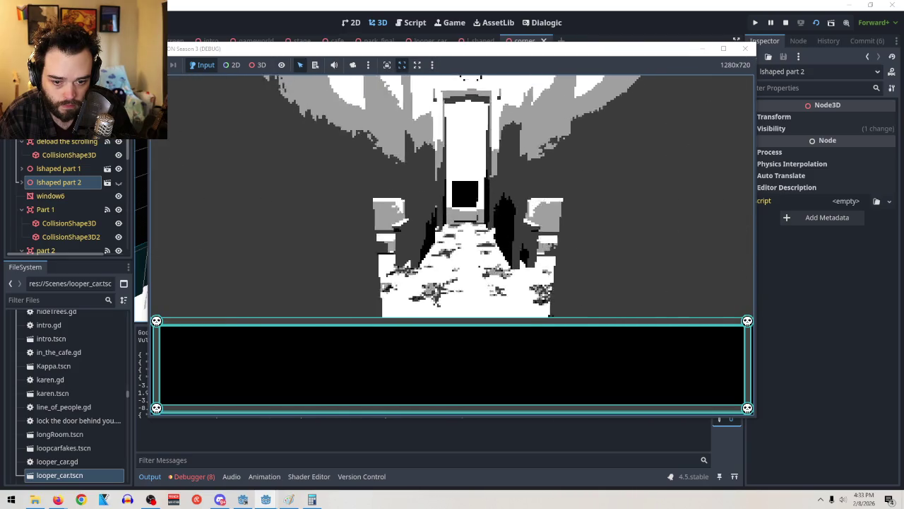
pyautogui.press('F8')
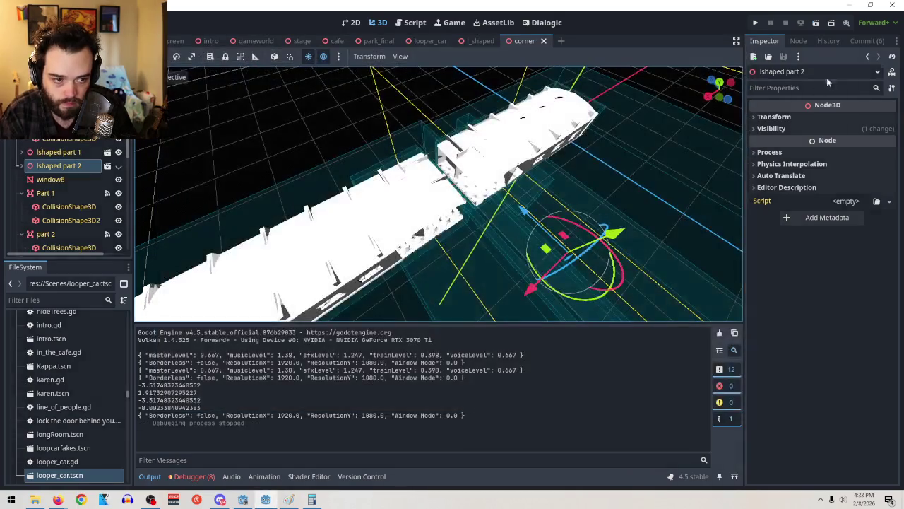
pyautogui.click(816, 23)
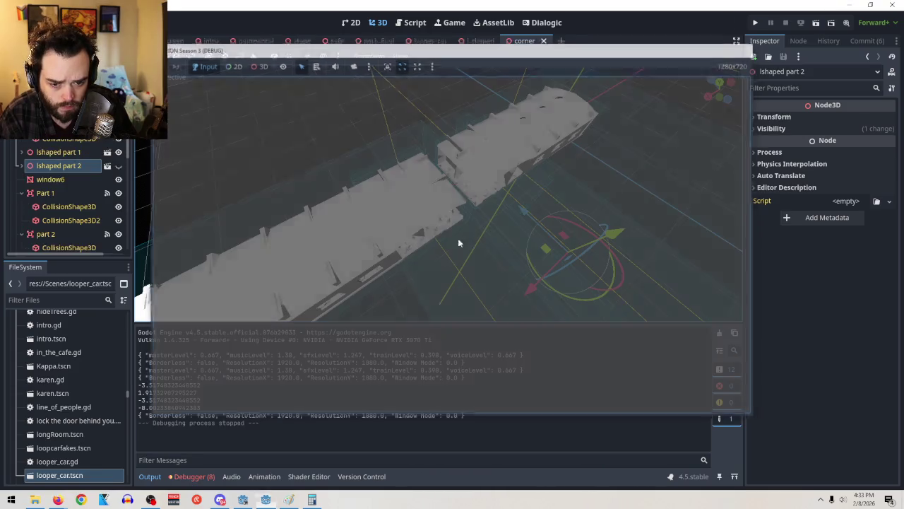
pyautogui.press('F8')
pyautogui.click(816, 23)
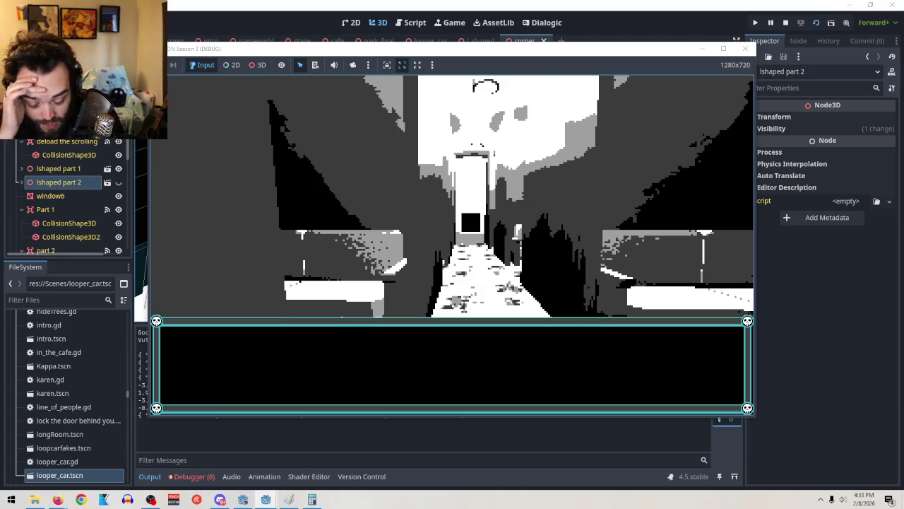
pyautogui.hotkey('alt', 'F4')
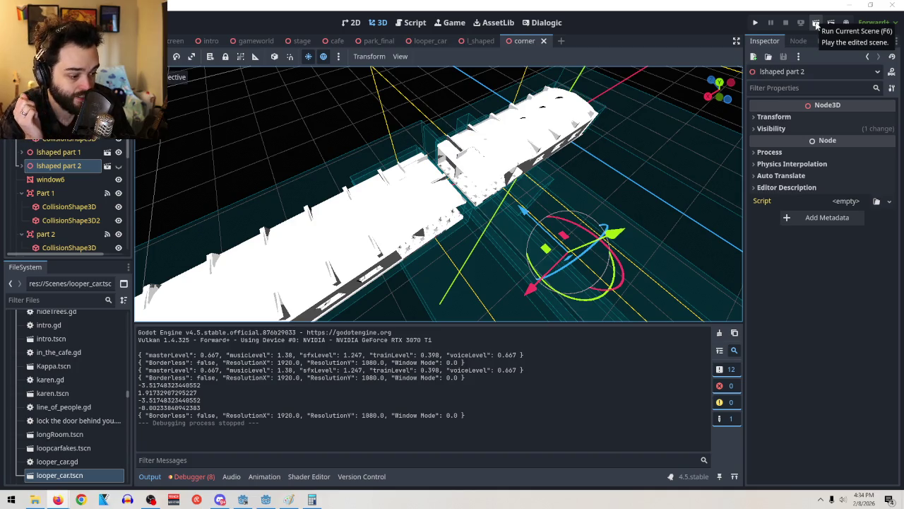
pyautogui.click(816, 25)
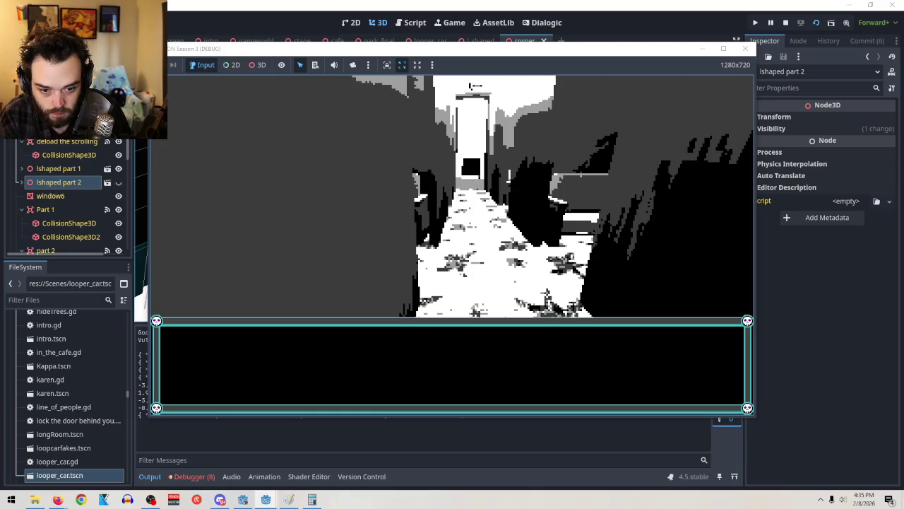
pyautogui.press('F8')
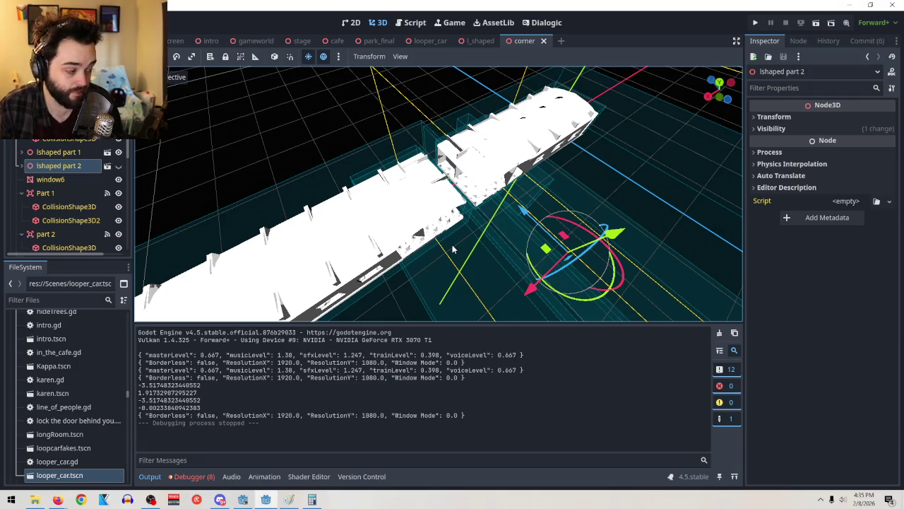
# Step: Orbit closer to the train and briefly toggle lshaped part 2's visibility
pyautogui.hotkey('alt', 'Tab')
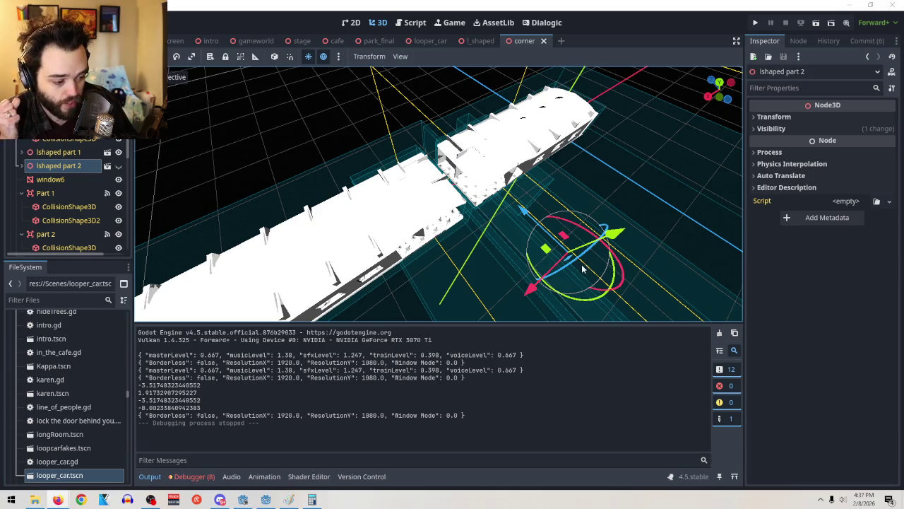
pyautogui.moveTo(583, 274); pyautogui.dragTo(542, 231)
pyautogui.scroll(8, 519, 269)
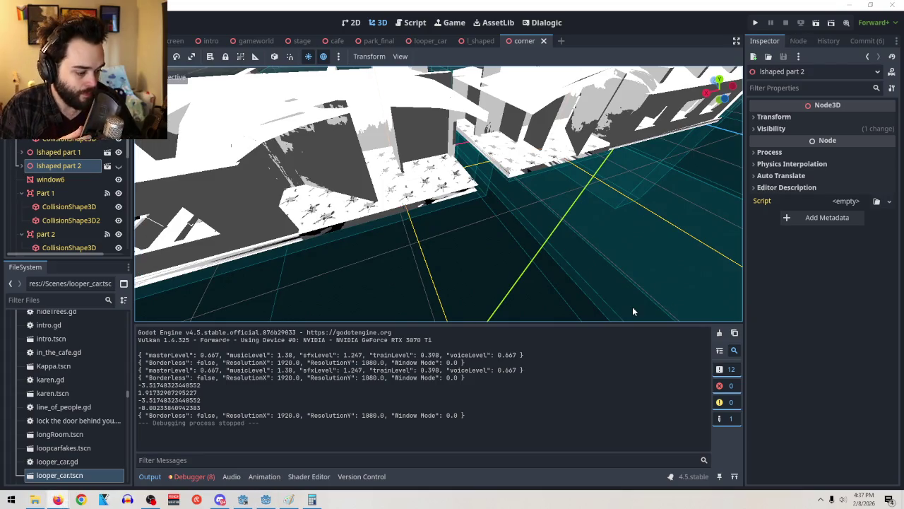
pyautogui.moveTo(498, 261)
pyautogui.mouseDown()
pyautogui.moveTo(448, 262)
pyautogui.moveTo(501, 283)
pyautogui.moveTo(480, 271)
pyautogui.mouseUp()
pyautogui.click(119, 165)
pyautogui.click(119, 165)
# Step: Swing the view down the corridor and select Marker3D2 to show x 31.726, z -5.396
pyautogui.scroll(-3, 67, 198)
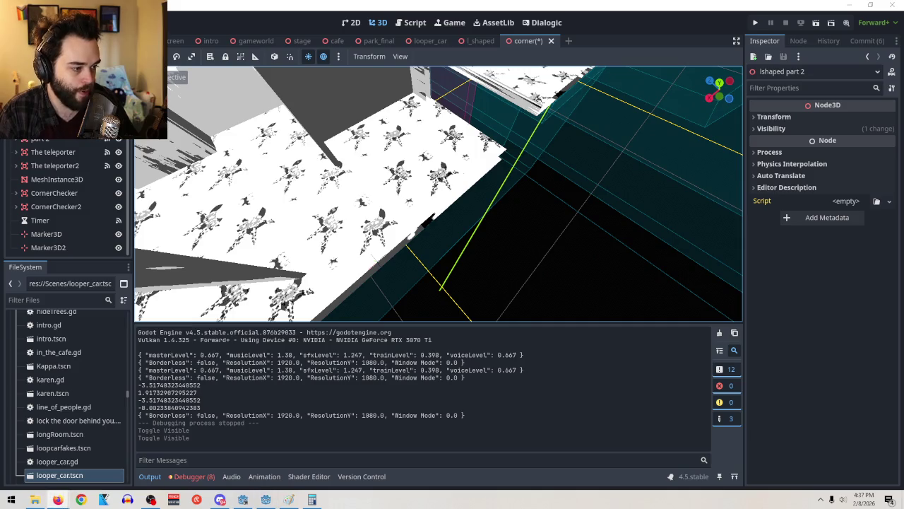
pyautogui.moveTo(379, 229)
pyautogui.mouseDown()
pyautogui.moveTo(570, 163)
pyautogui.moveTo(506, 195)
pyautogui.moveTo(308, 226)
pyautogui.mouseUp()
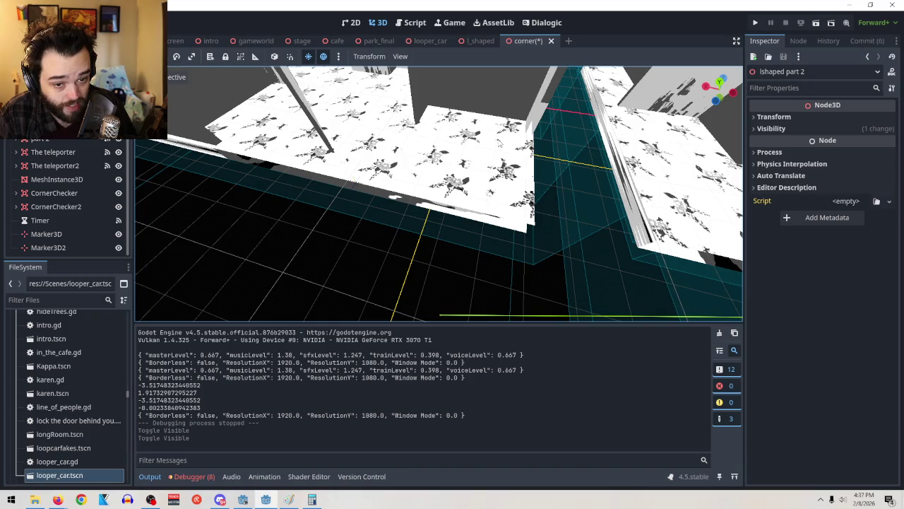
pyautogui.moveTo(516, 190)
pyautogui.mouseDown()
pyautogui.moveTo(555, 212)
pyautogui.moveTo(494, 233)
pyautogui.mouseUp()
pyautogui.scroll(3, 80, 154)
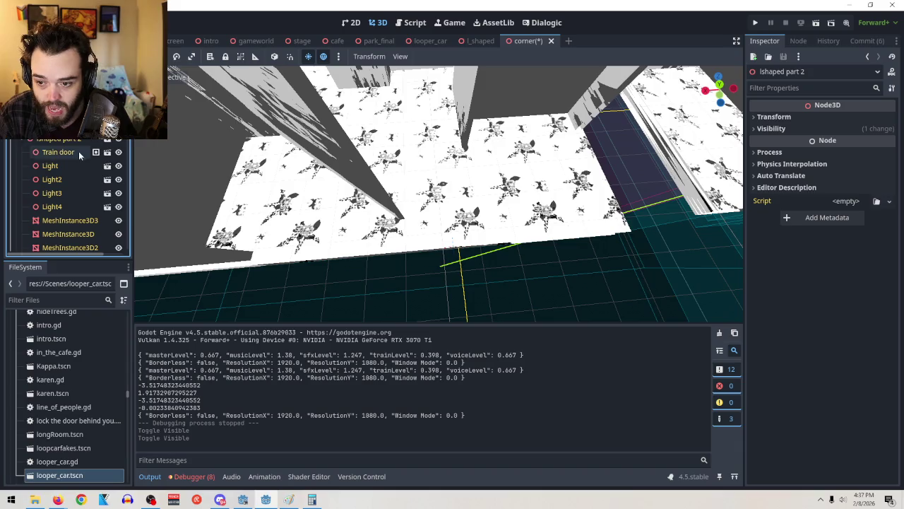
pyautogui.scroll(5, 450, 233)
pyautogui.moveTo(449, 233); pyautogui.dragTo(157, 162)
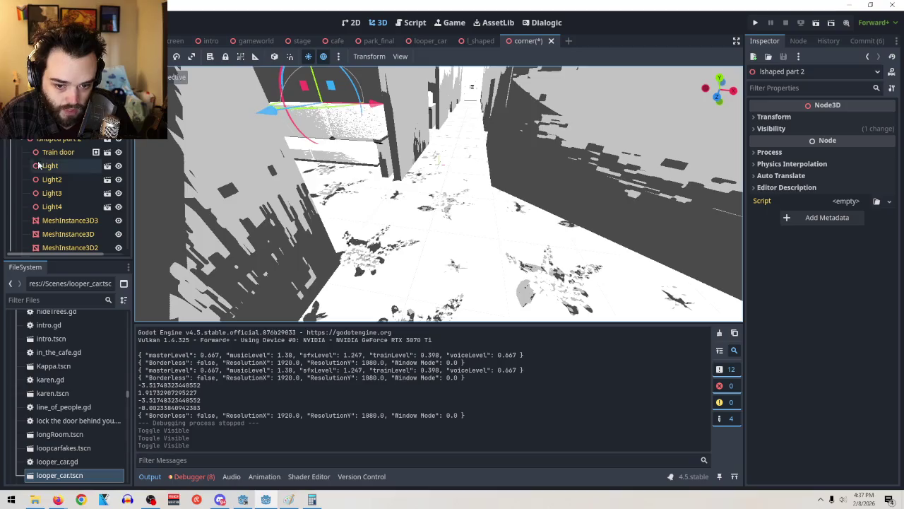
pyautogui.moveTo(212, 198)
pyautogui.mouseDown()
pyautogui.moveTo(462, 226)
pyautogui.moveTo(424, 223)
pyautogui.mouseUp()
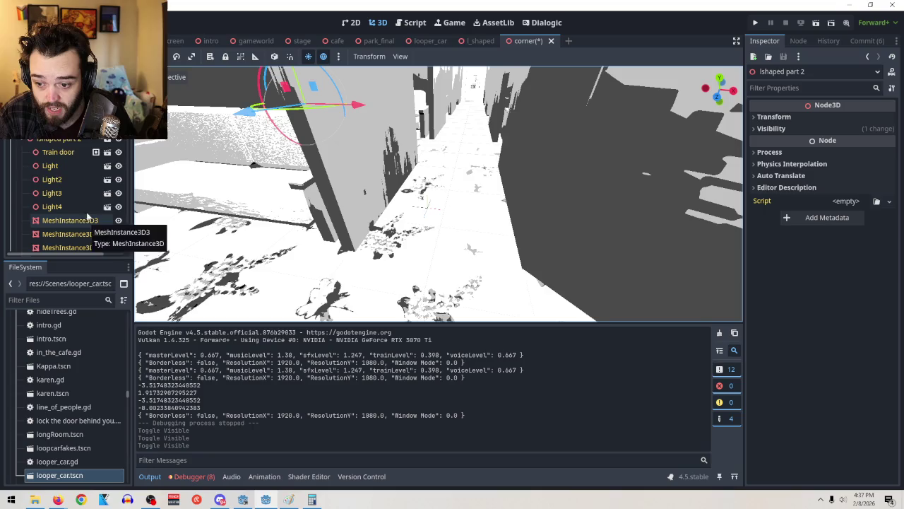
pyautogui.scroll(-5, 70, 197)
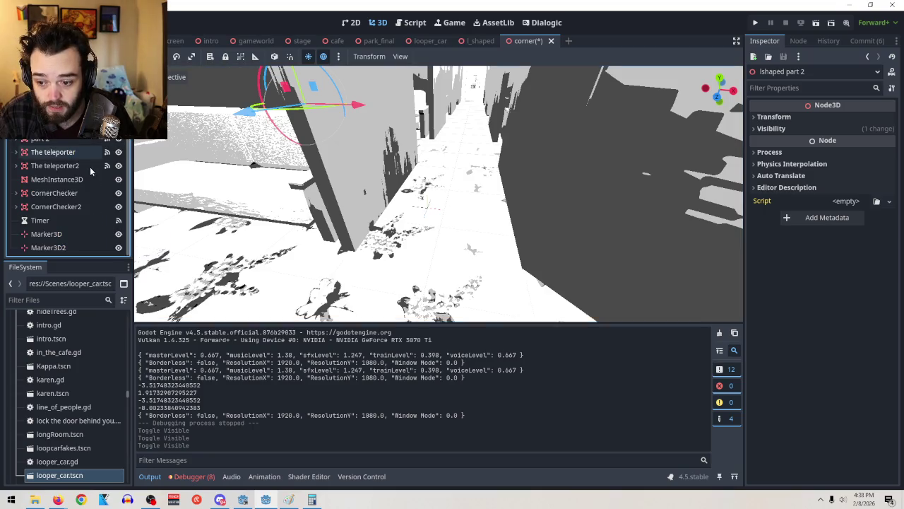
pyautogui.click(70, 248)
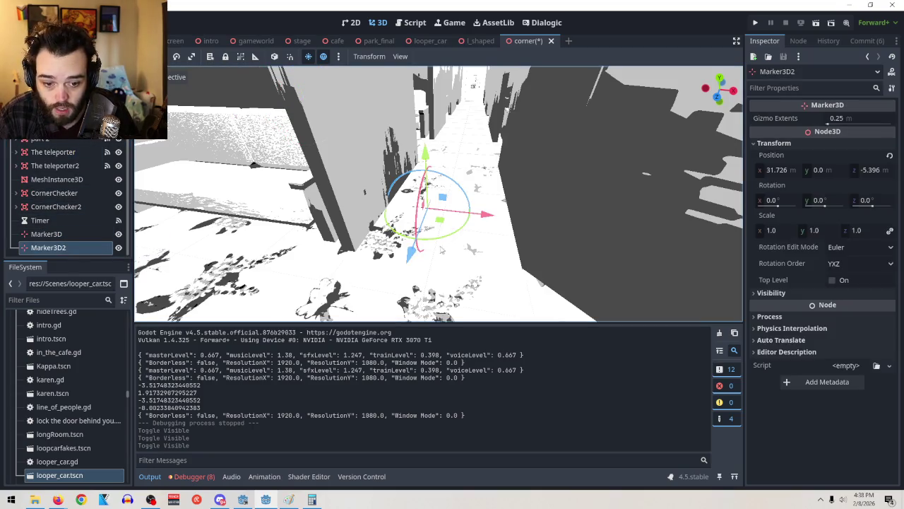
# Step: Slide Marker3D2 along X to 31.068, then paste a copy as Marker3D3 and move it along X
pyautogui.moveTo(489, 221)
pyautogui.mouseDown()
pyautogui.moveTo(508, 219)
pyautogui.moveTo(446, 207)
pyautogui.mouseUp()
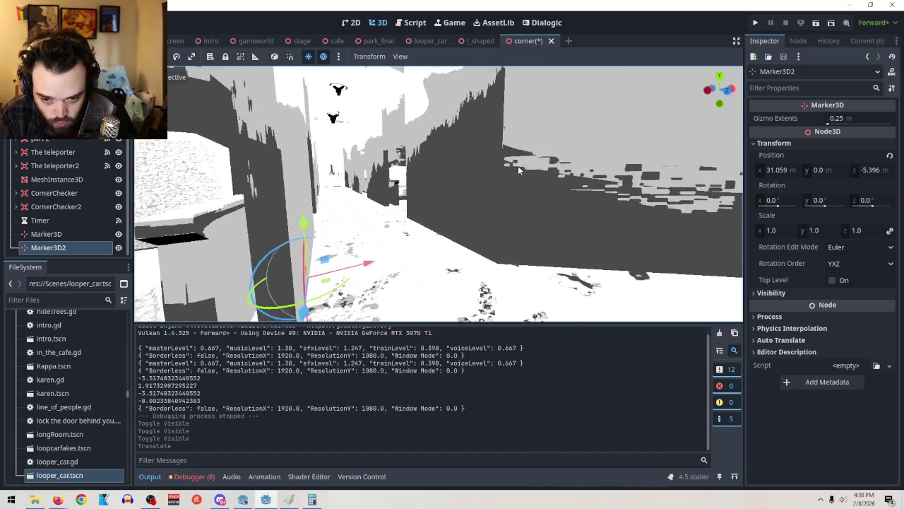
pyautogui.moveTo(336, 290); pyautogui.dragTo(342, 292)
pyautogui.press('f')
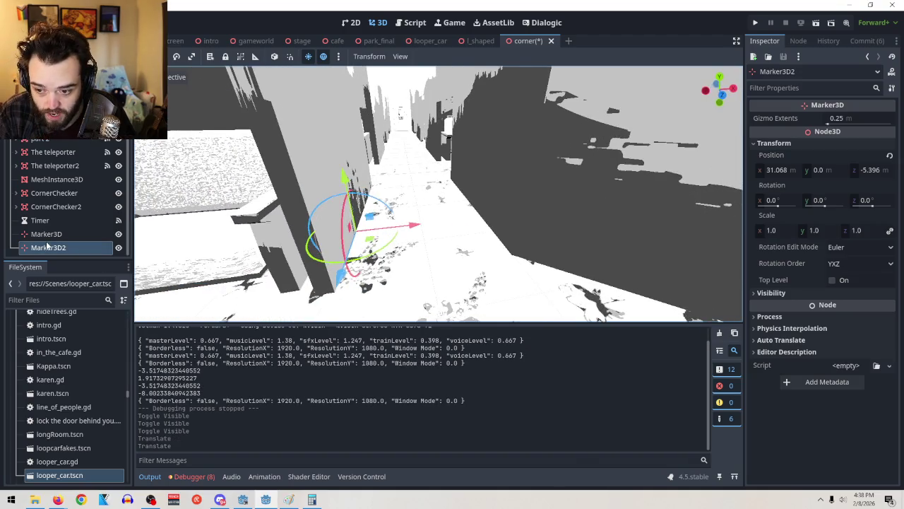
pyautogui.rightClick(53, 253)
pyautogui.press('Escape')
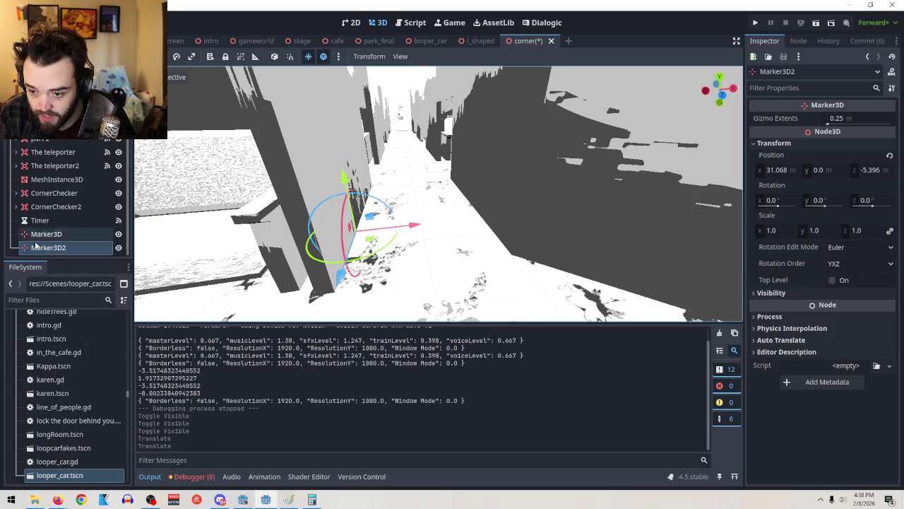
pyautogui.rightClick(33, 256)
pyautogui.click(43, 262)
pyautogui.moveTo(412, 226); pyautogui.dragTo(526, 225)
# Step: Compare the two markers' positions, confirming Marker3D3 at 32.988, 0.0, -5.396
pyautogui.click(99, 234)
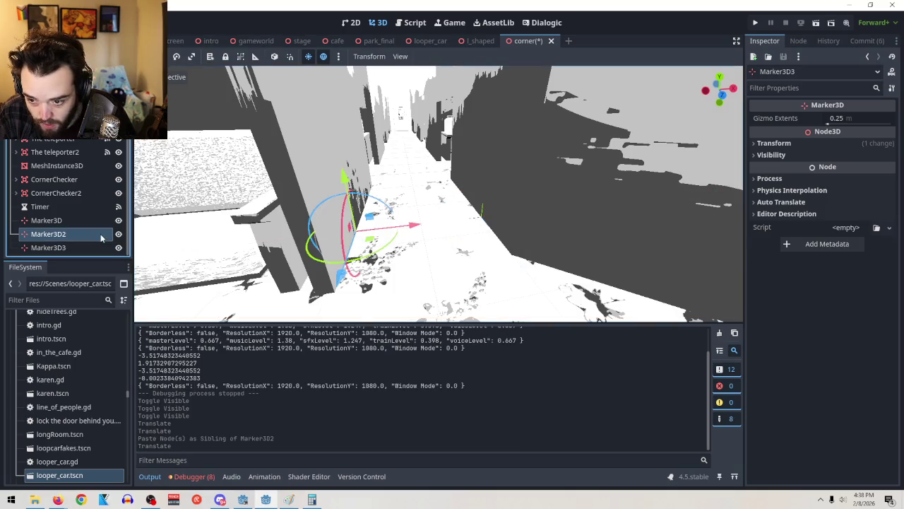
pyautogui.click(89, 244)
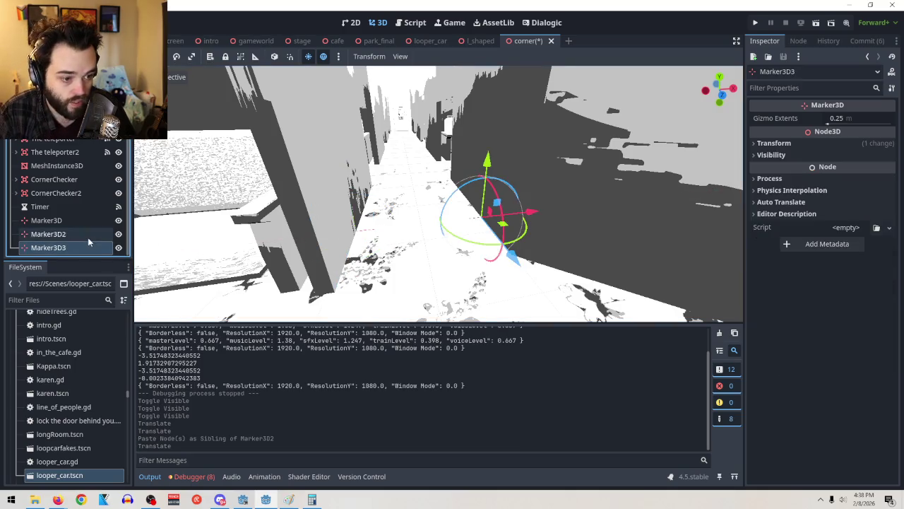
pyautogui.click(791, 144)
pyautogui.click(53, 234)
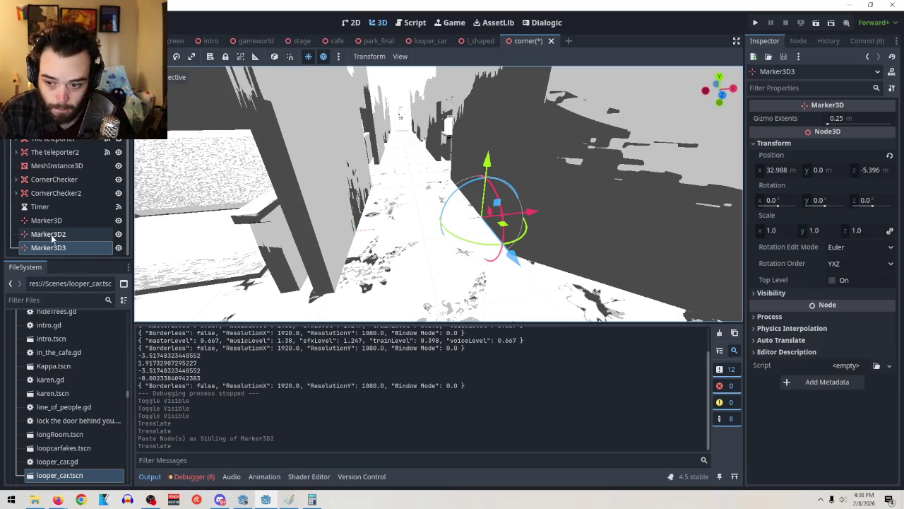
pyautogui.click(53, 250)
pyautogui.click(57, 236)
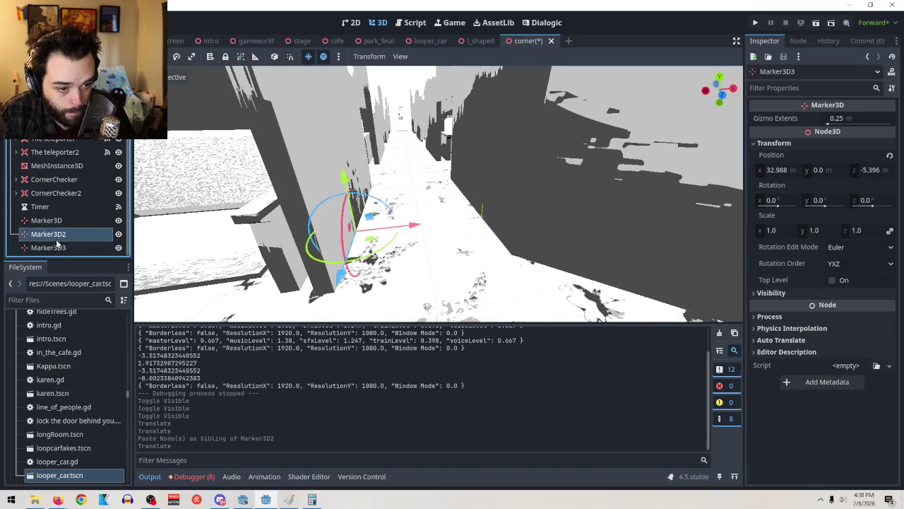
pyautogui.click(58, 247)
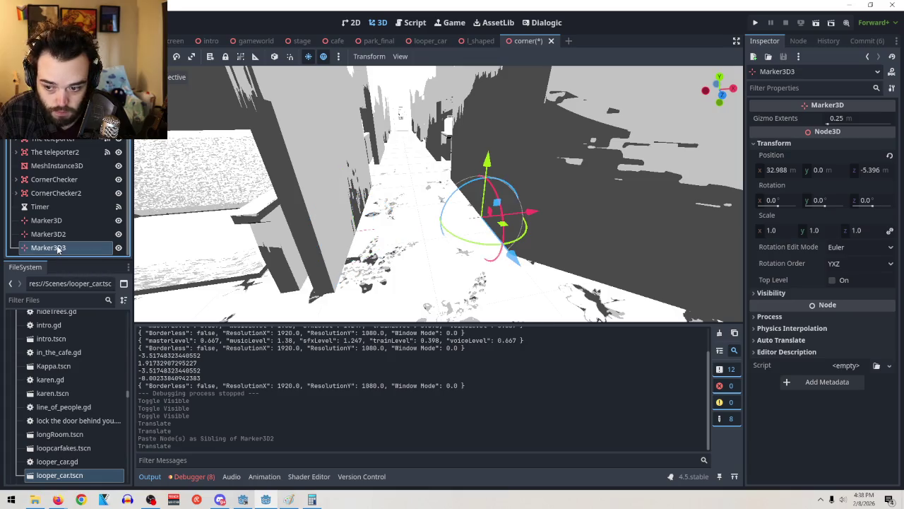
pyautogui.click(57, 235)
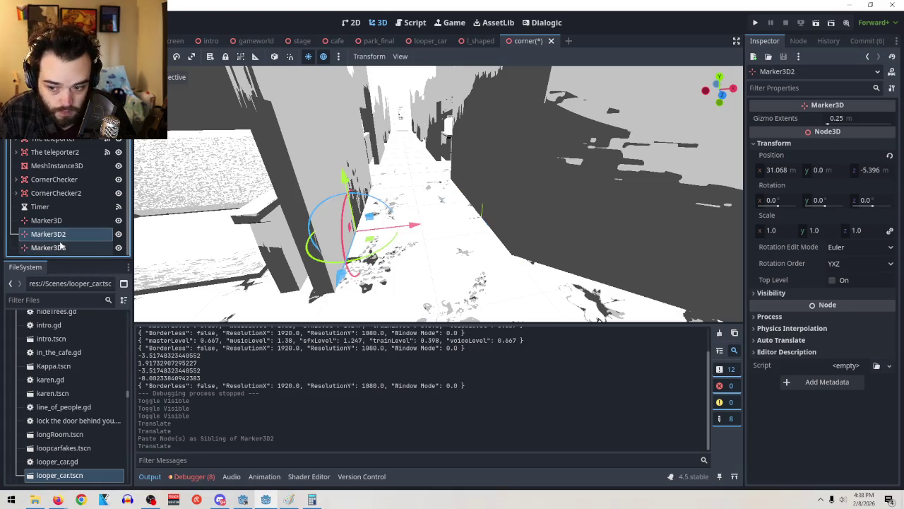
pyautogui.click(64, 244)
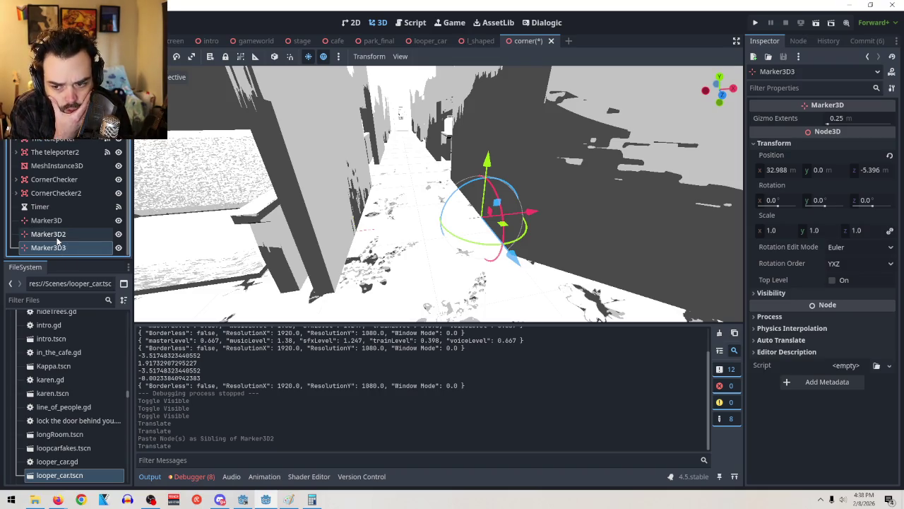
pyautogui.click(56, 237)
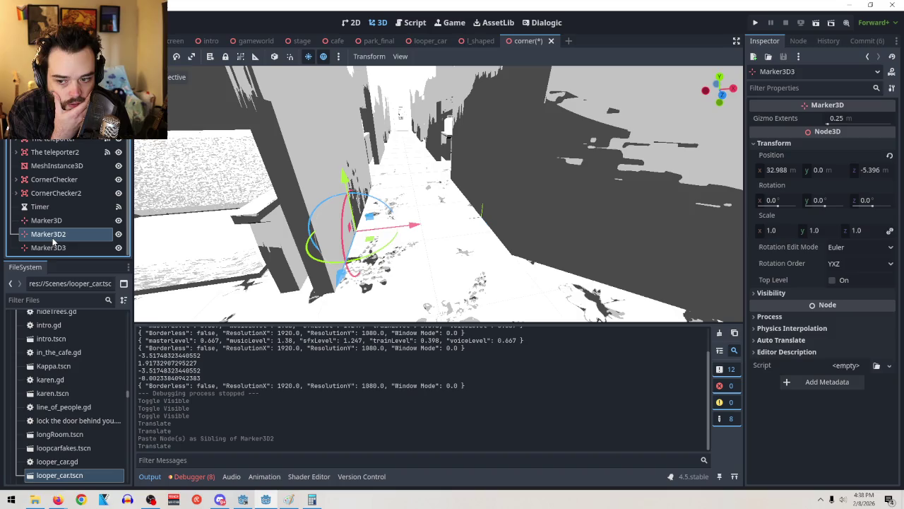
pyautogui.click(55, 246)
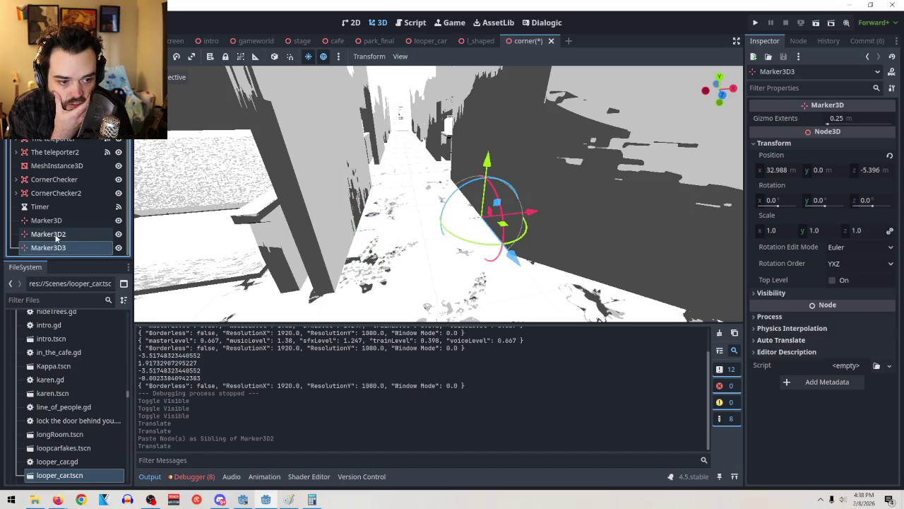
# Step: Orbit around Marker3D3 and return to the corner.gd script
pyautogui.scroll(3, 705, 226)
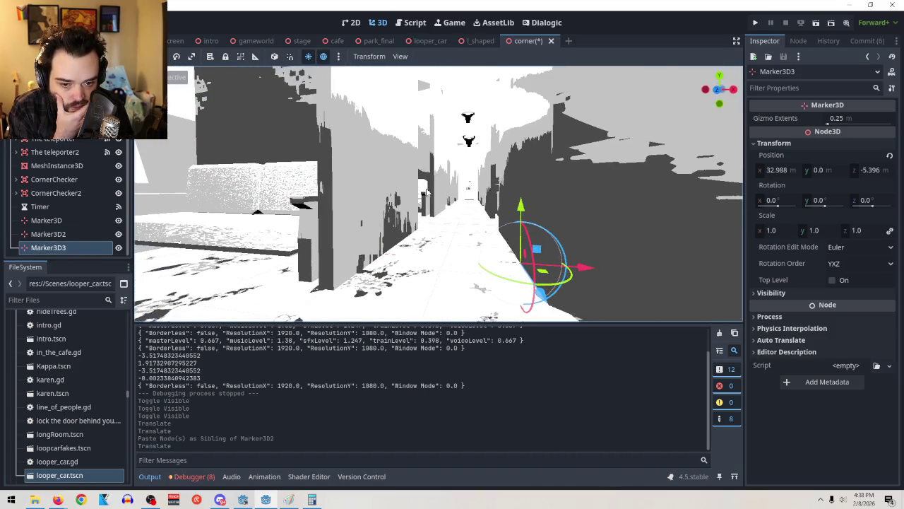
pyautogui.moveTo(632, 251)
pyautogui.mouseDown()
pyautogui.moveTo(535, 211)
pyautogui.moveTo(535, 202)
pyautogui.moveTo(531, 250)
pyautogui.moveTo(493, 300)
pyautogui.mouseUp()
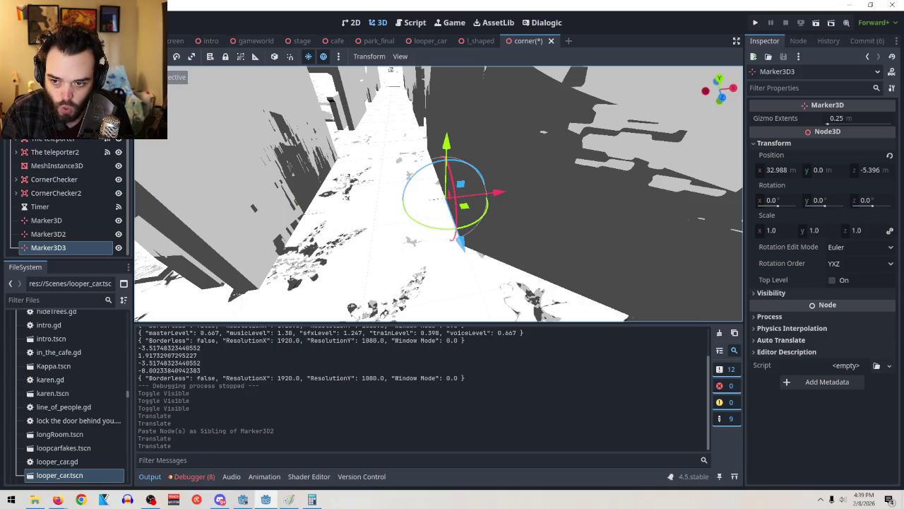
pyautogui.scroll(1, 79, 182)
pyautogui.click(409, 22)
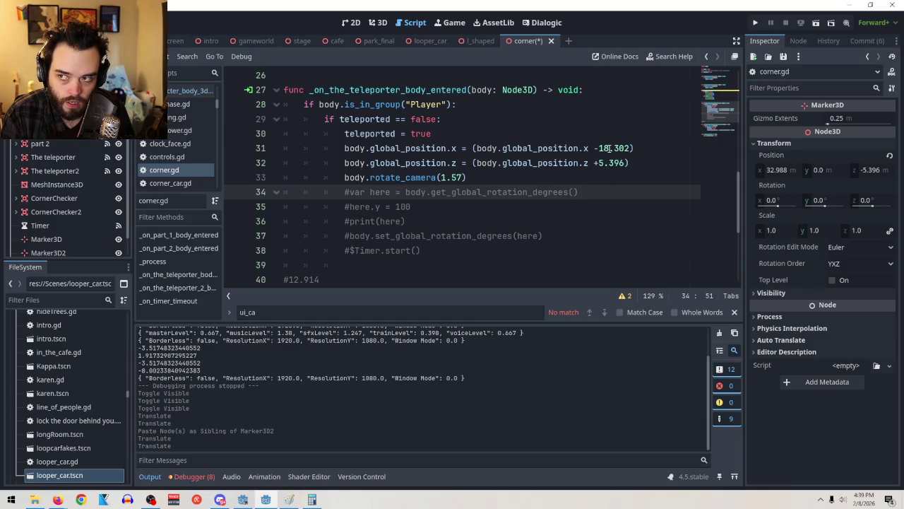
# Step: Change line 31's X offset from -18.302 to -19.302 and test it in two runs
pyautogui.click(610, 147)
pyautogui.press('BackSpace')
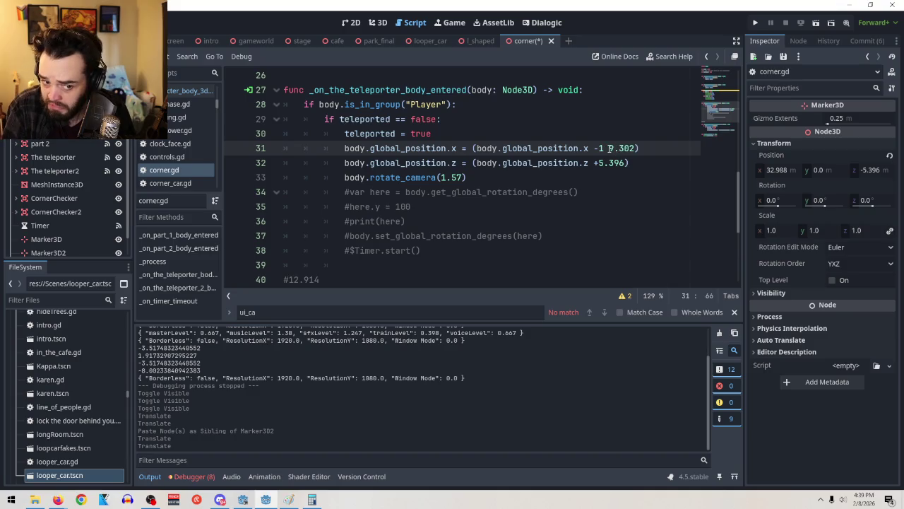
pyautogui.write('9')
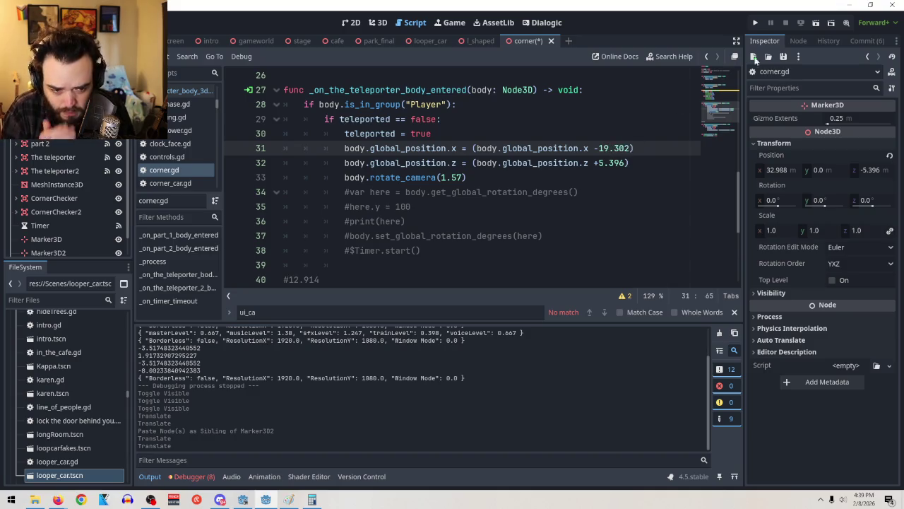
pyautogui.click(815, 22)
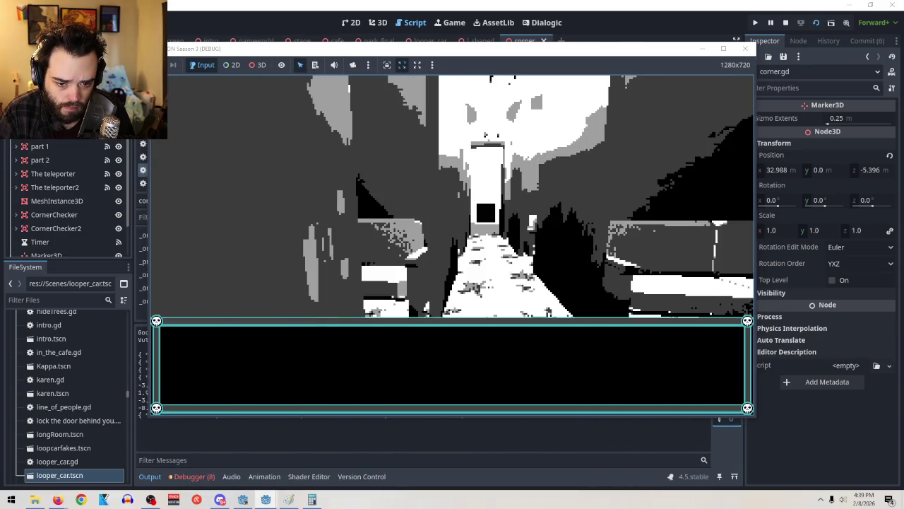
pyautogui.press('F8')
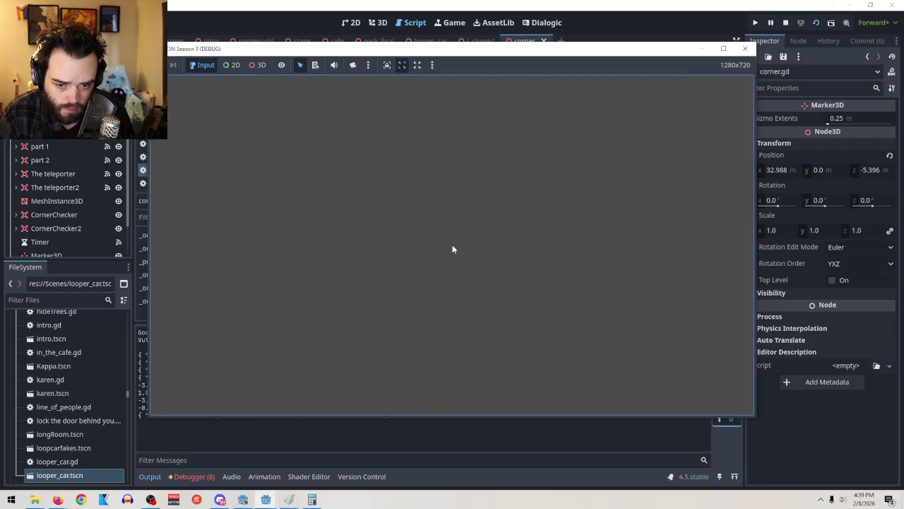
pyautogui.click(816, 23)
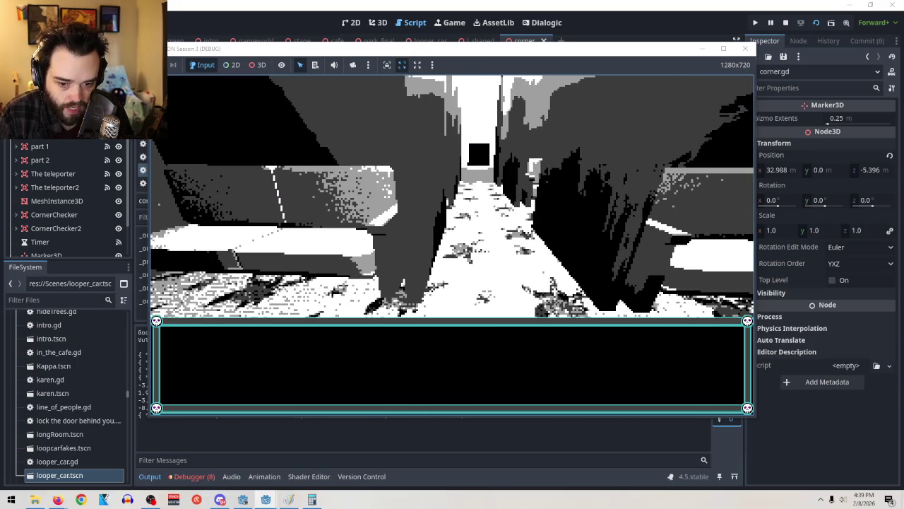
pyautogui.press('F8')
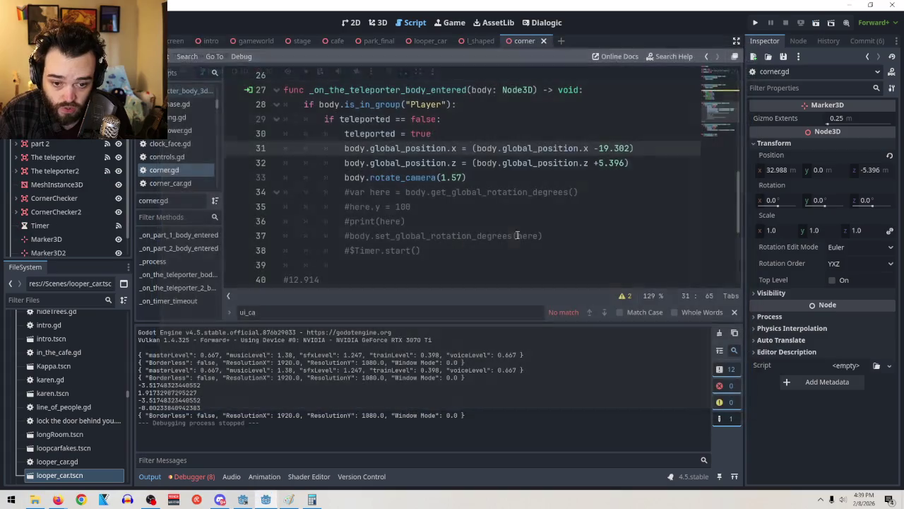
# Step: Run the scene three times to test the current teleport offset
pyautogui.click(813, 26)
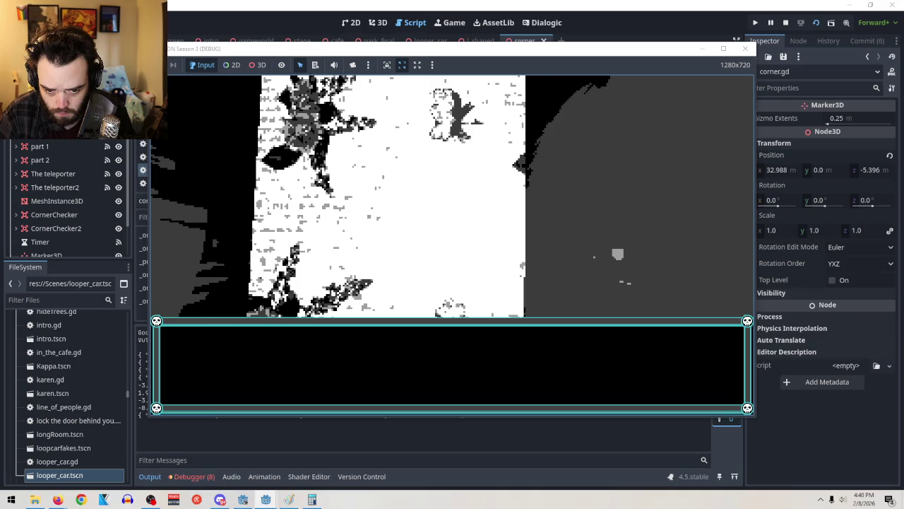
pyautogui.press('F8')
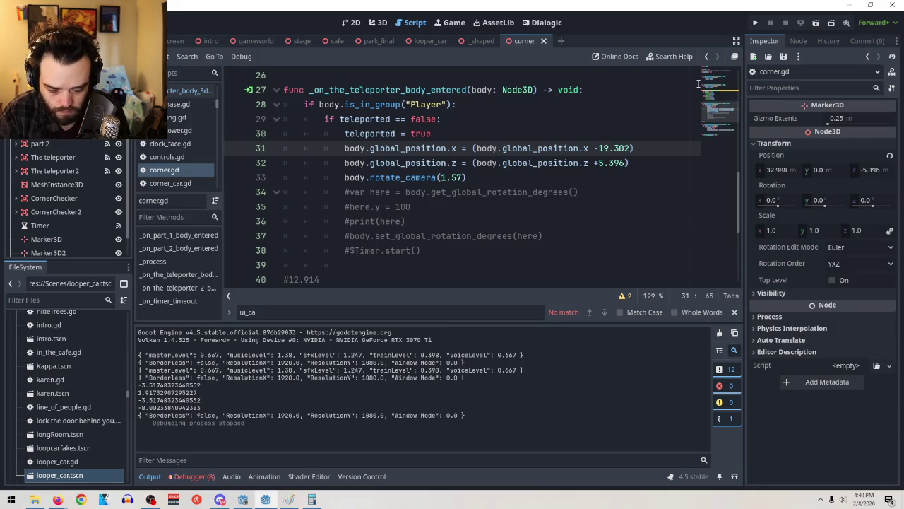
pyautogui.click(818, 26)
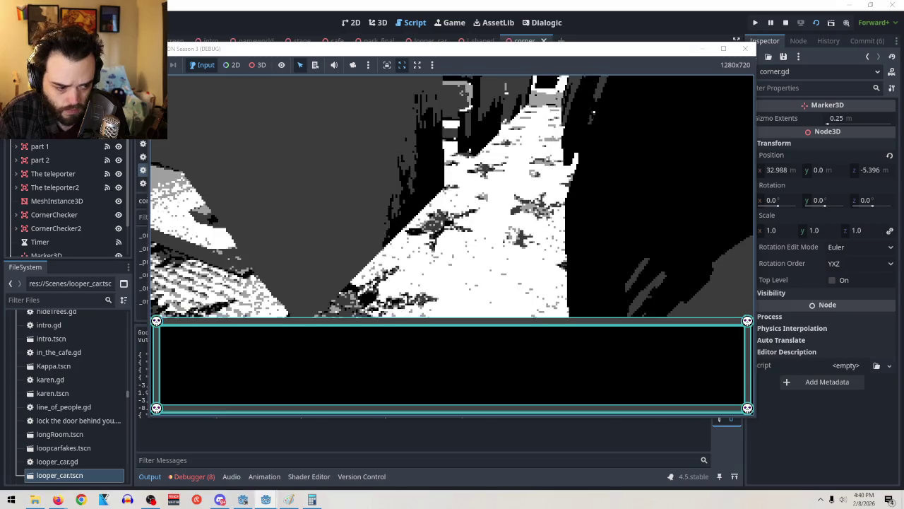
pyautogui.press('F8')
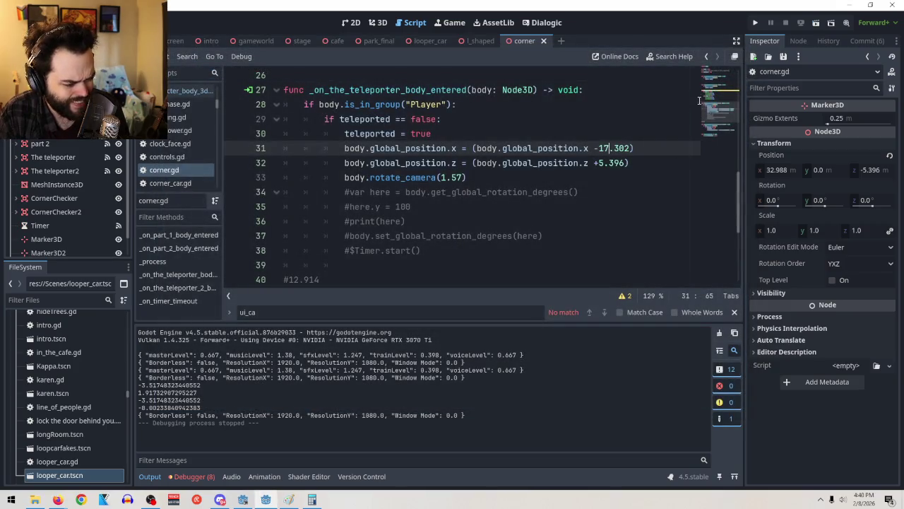
pyautogui.click(814, 23)
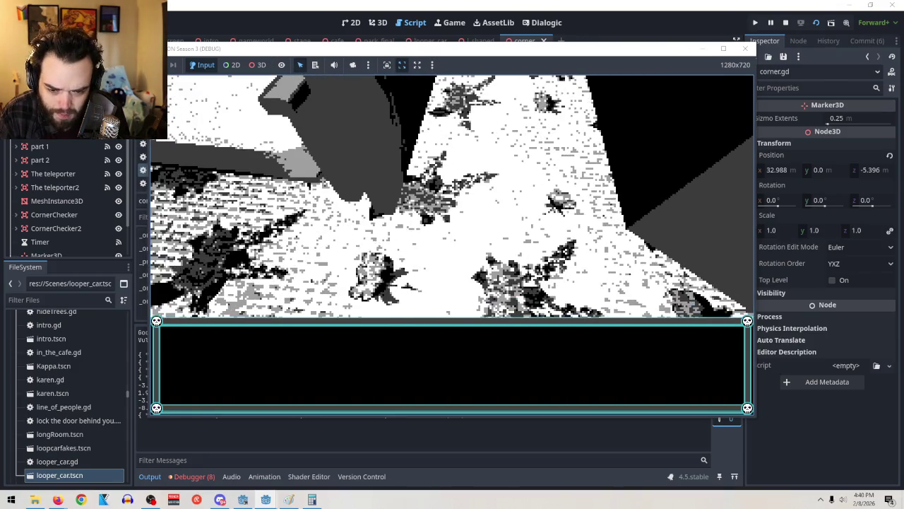
pyautogui.press('F8')
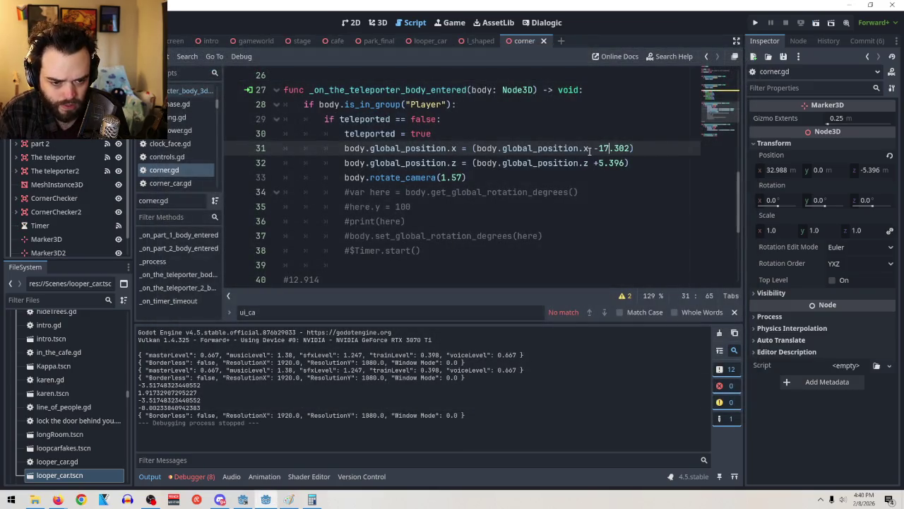
# Step: Set line 31's X offset to -18.302, test-run the scene, and return to the 3D view
pyautogui.press('BackSpace')
pyautogui.write('8')
pyautogui.click(563, 162)
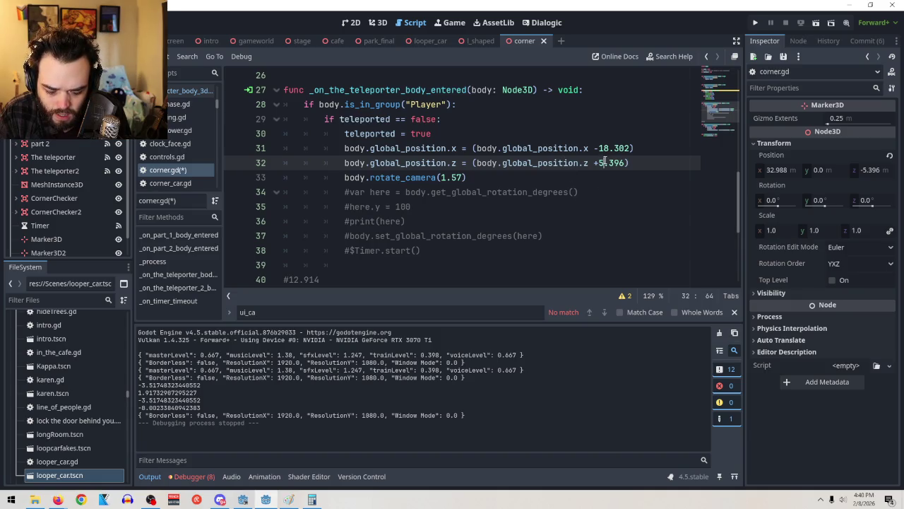
pyautogui.write('6')
pyautogui.press('F6')
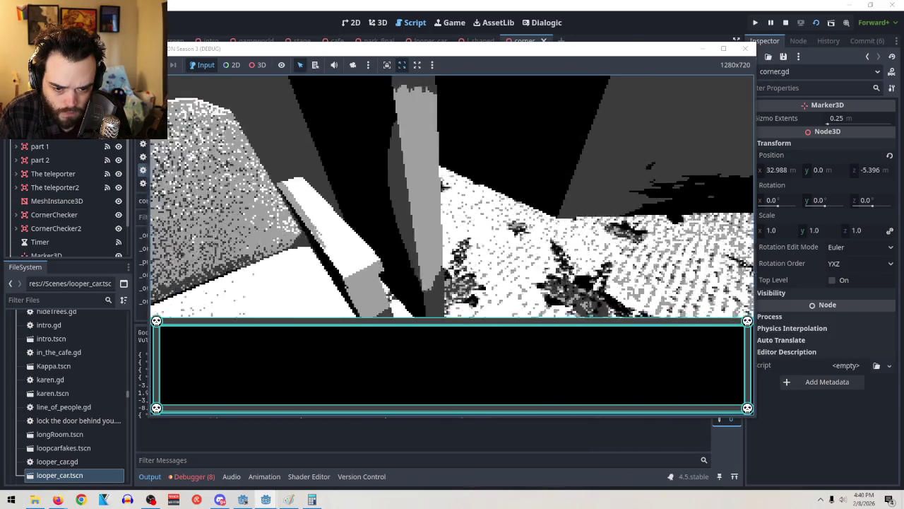
pyautogui.press('F8')
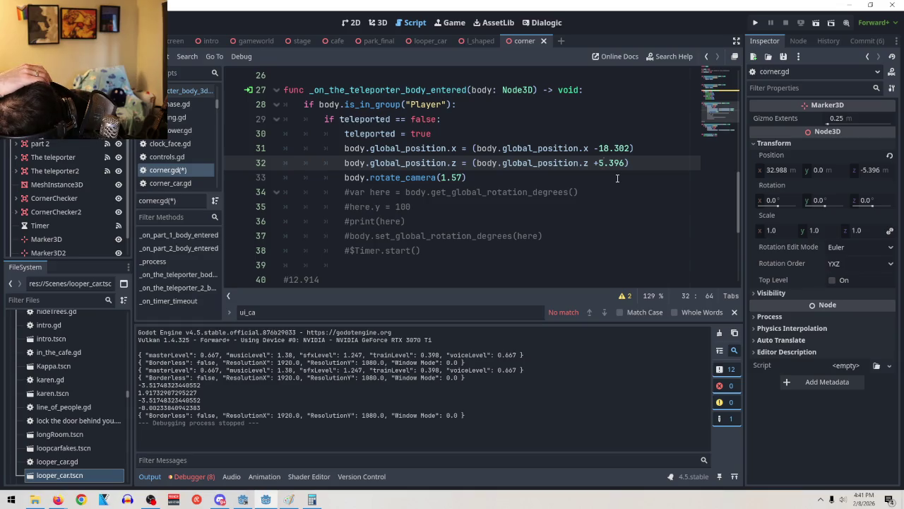
pyautogui.click(375, 23)
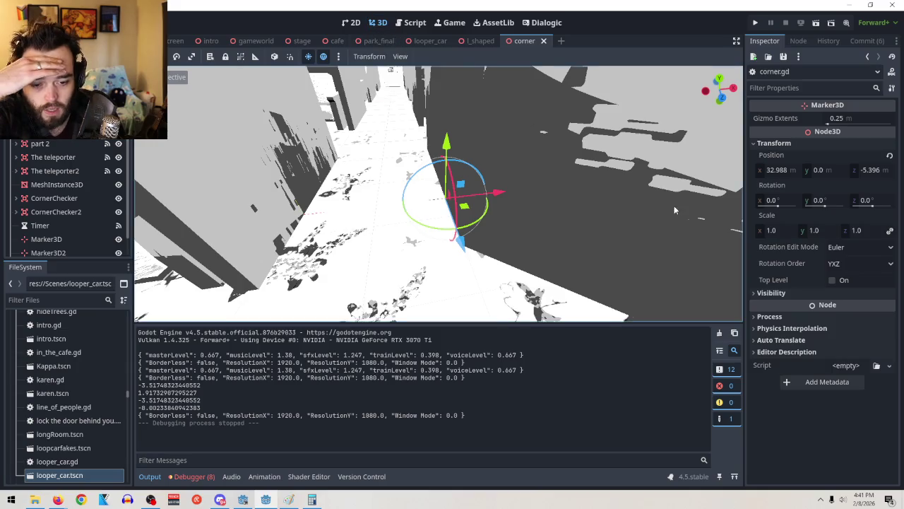
# Step: Orbit down the corridor and hide lshaped part 2 to see behind it
pyautogui.moveTo(632, 242); pyautogui.dragTo(274, 192)
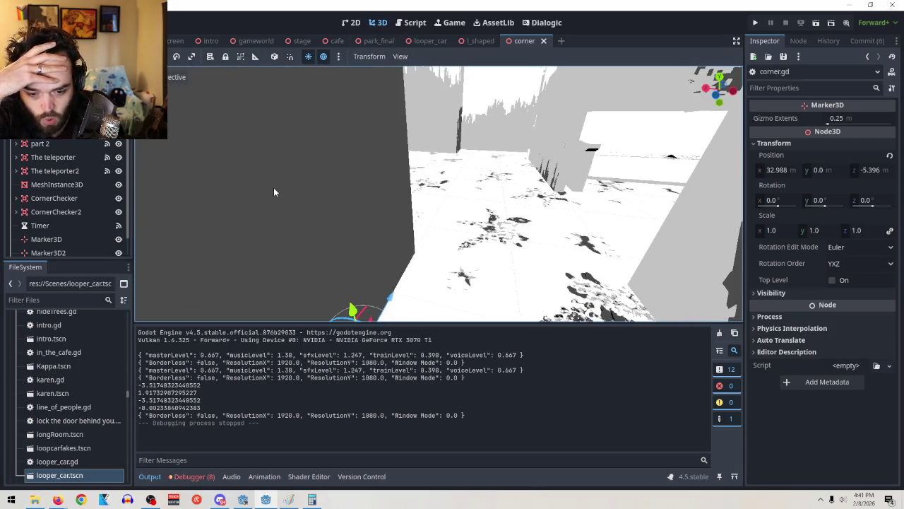
pyautogui.scroll(-1, 70, 205)
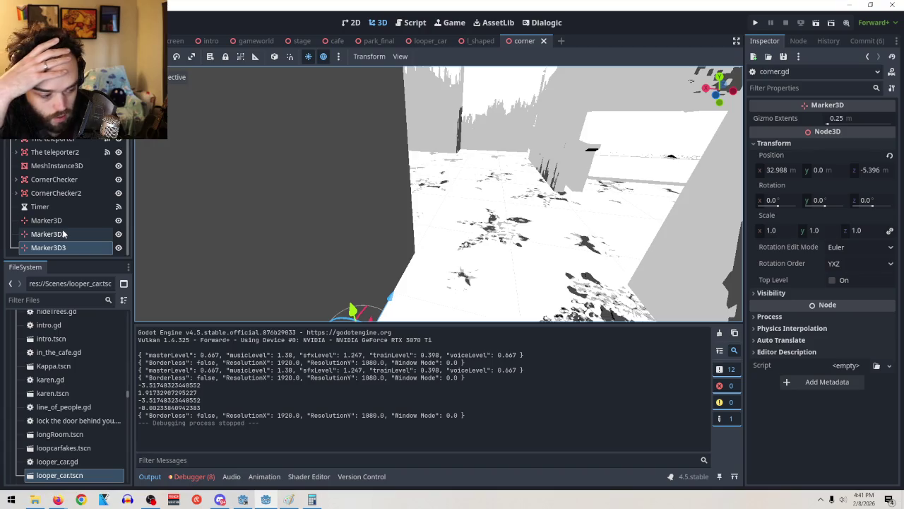
pyautogui.scroll(1, 63, 234)
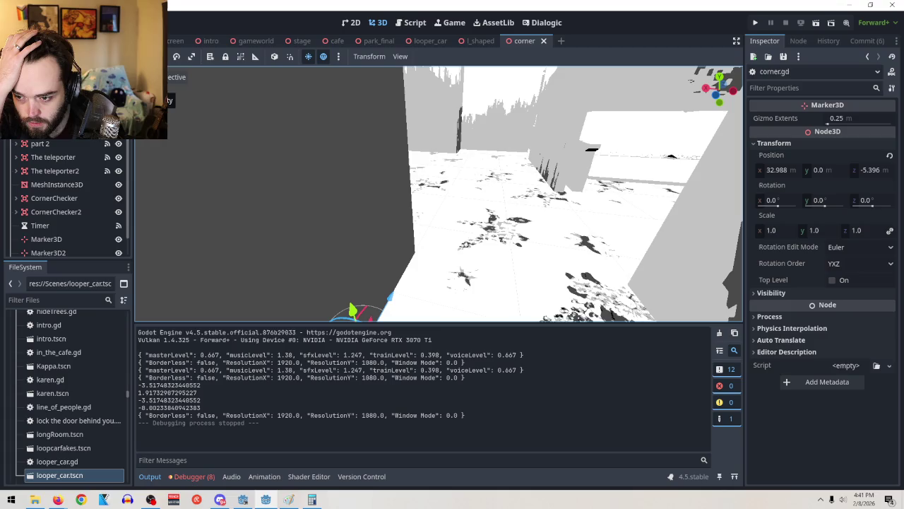
pyautogui.click(359, 235)
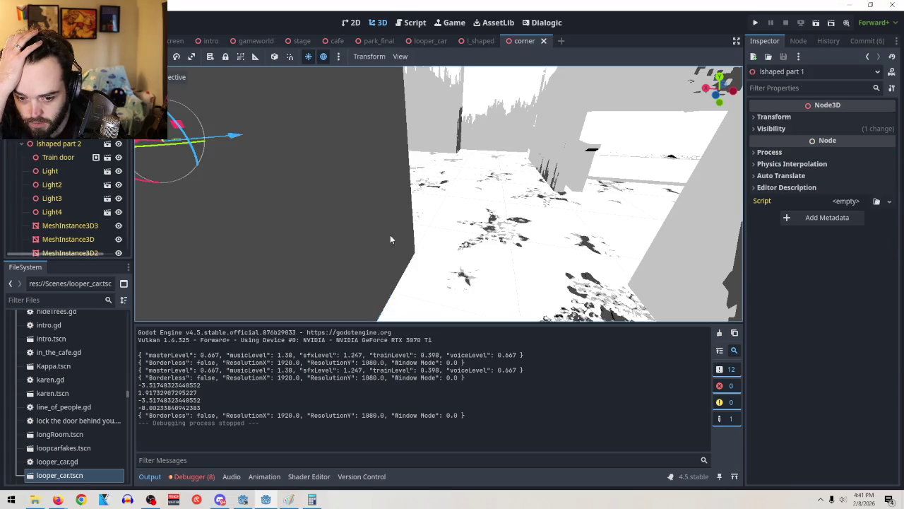
pyautogui.scroll(5, 438, 240)
pyautogui.scroll(-4, 523, 206)
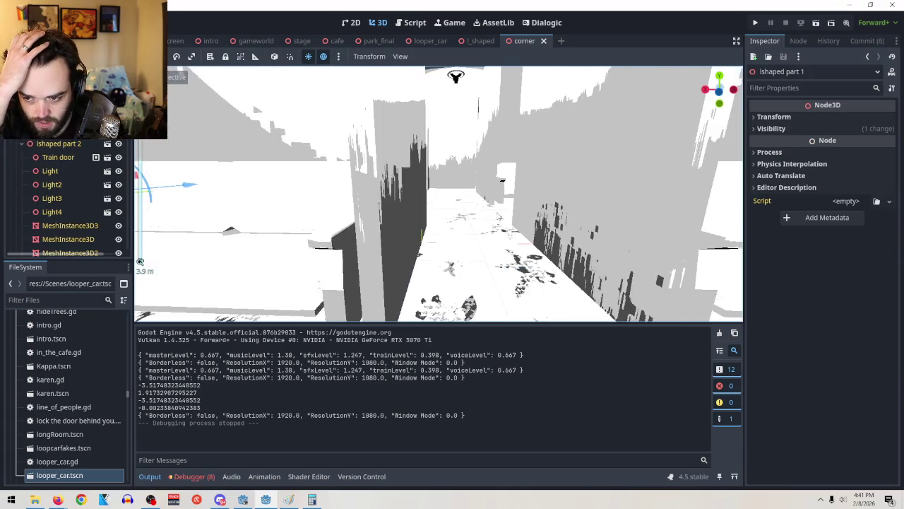
pyautogui.click(119, 144)
pyautogui.click(119, 143)
pyautogui.click(119, 143)
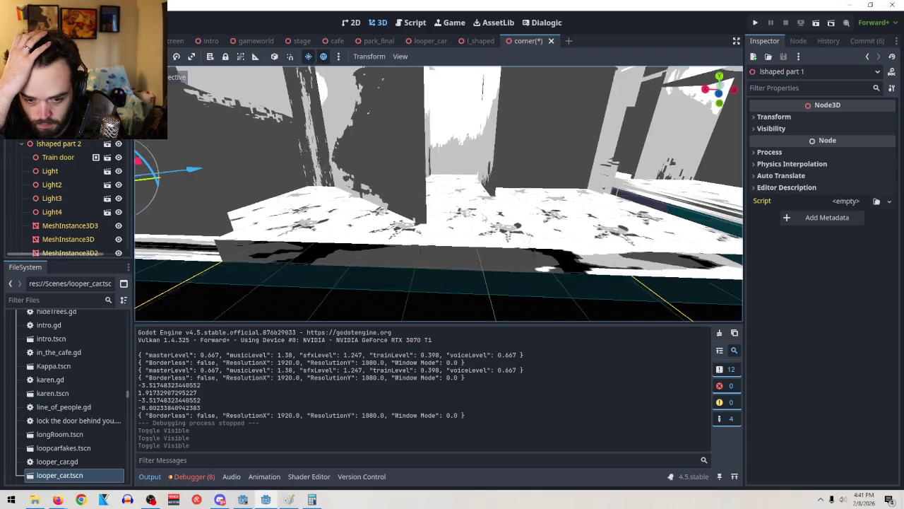
# Step: Select Marker3D2 and Marker3D3 together and nudge them slightly along Z
pyautogui.scroll(3, 495, 274)
pyautogui.moveTo(494, 269)
pyautogui.mouseDown()
pyautogui.moveTo(585, 182)
pyautogui.moveTo(611, 182)
pyautogui.moveTo(611, 228)
pyautogui.moveTo(595, 266)
pyautogui.moveTo(455, 283)
pyautogui.moveTo(722, 311)
pyautogui.mouseUp()
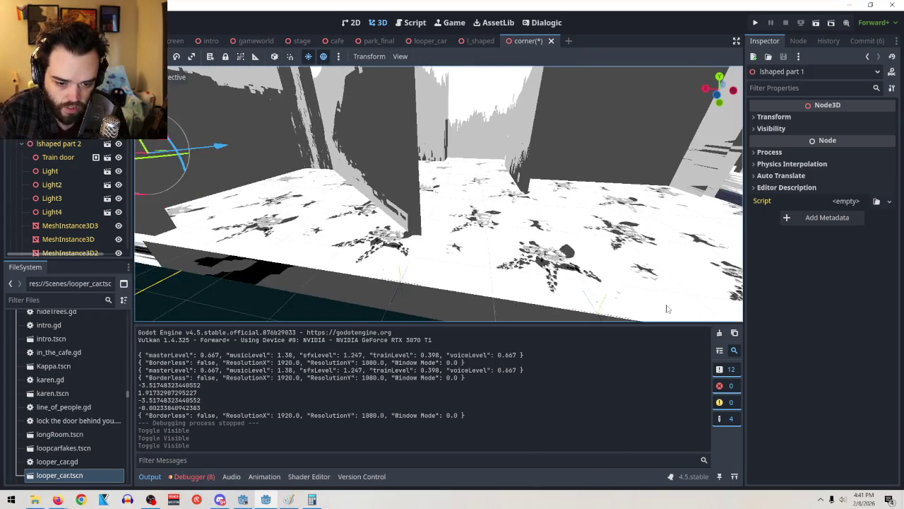
pyautogui.moveTo(544, 279); pyautogui.dragTo(544, 315)
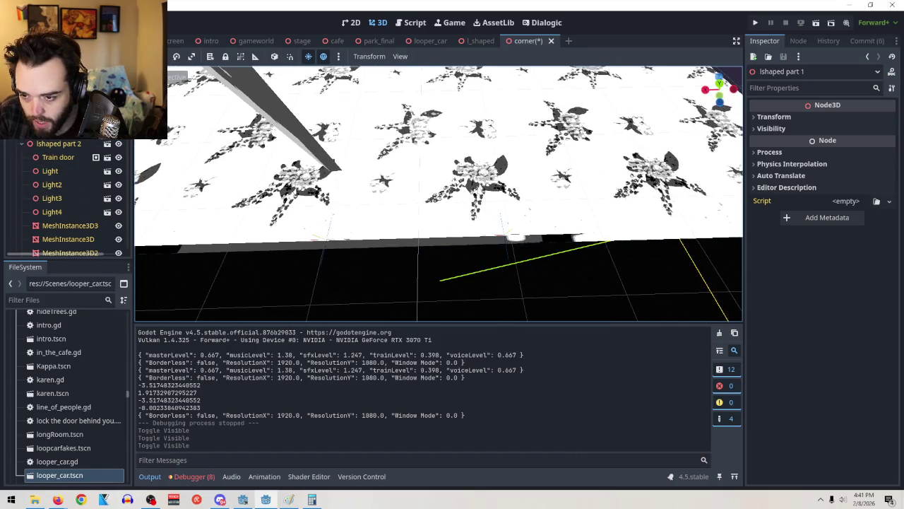
pyautogui.scroll(-3, 71, 198)
pyautogui.scroll(5, 460, 182)
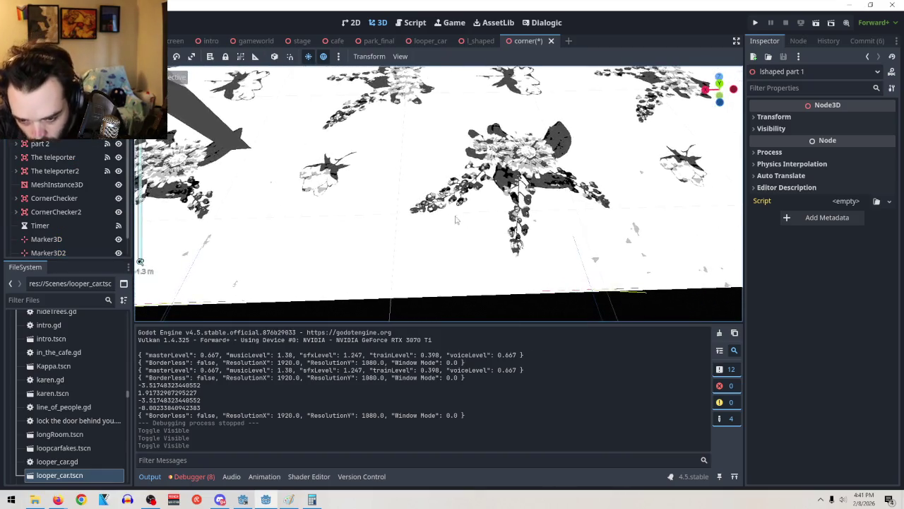
pyautogui.scroll(-1, 78, 201)
pyautogui.click(86, 235)
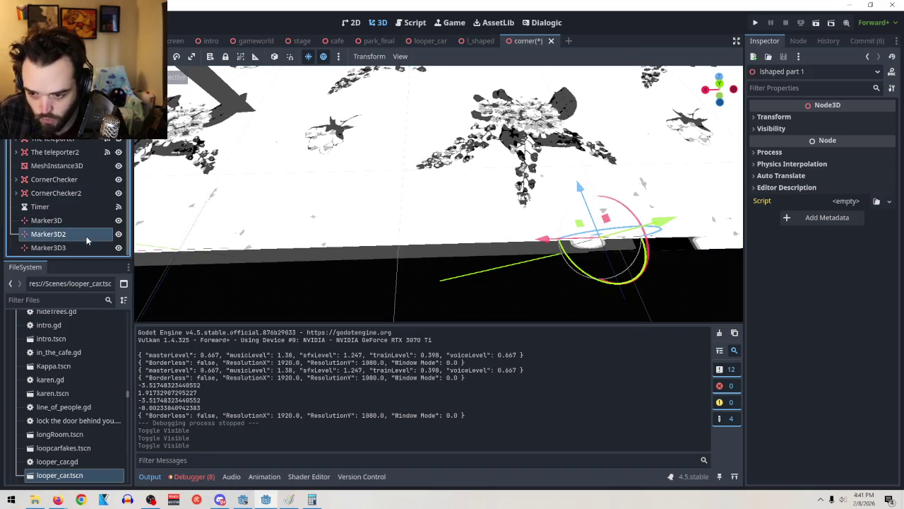
pyautogui.keyDown('ctrl'); pyautogui.click(88, 248); pyautogui.keyUp('ctrl')
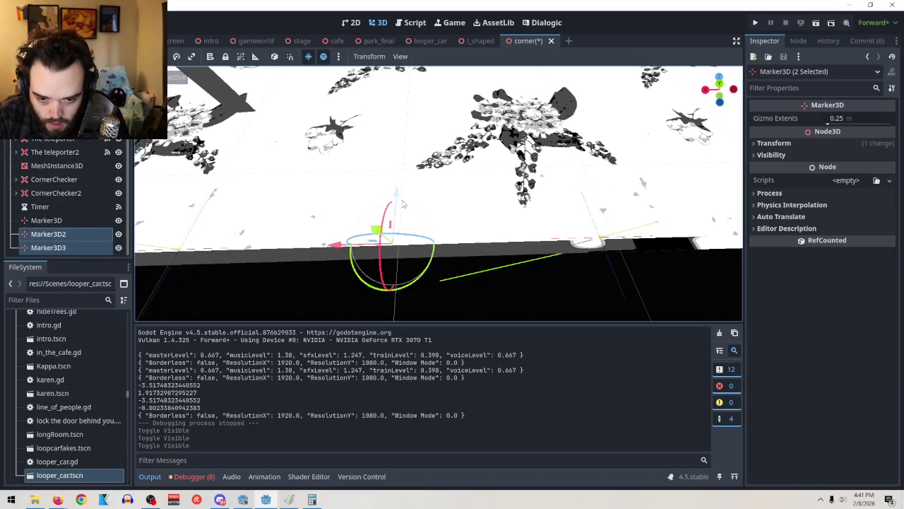
pyautogui.moveTo(401, 200); pyautogui.dragTo(398, 201)
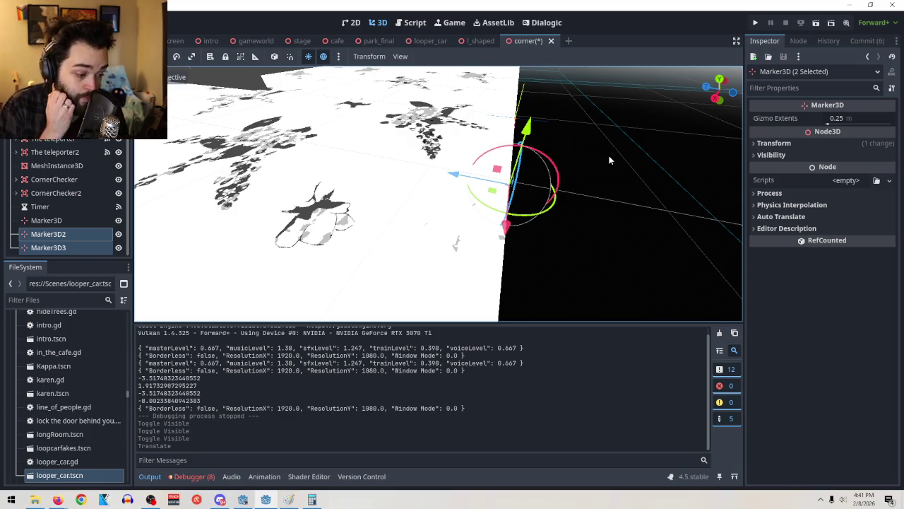
# Step: Frame Marker3D and orbit around it to check its position at 13.424, 0.0, 0.0
pyautogui.moveTo(605, 162); pyautogui.dragTo(618, 109)
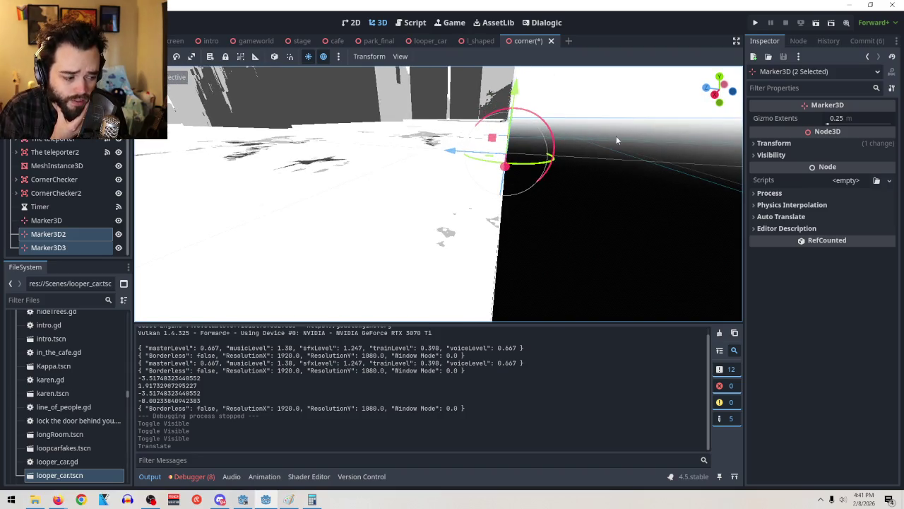
pyautogui.moveTo(615, 155)
pyautogui.mouseDown()
pyautogui.moveTo(615, 166)
pyautogui.moveTo(504, 180)
pyautogui.moveTo(464, 243)
pyautogui.moveTo(478, 259)
pyautogui.mouseUp()
pyautogui.scroll(2, 505, 182)
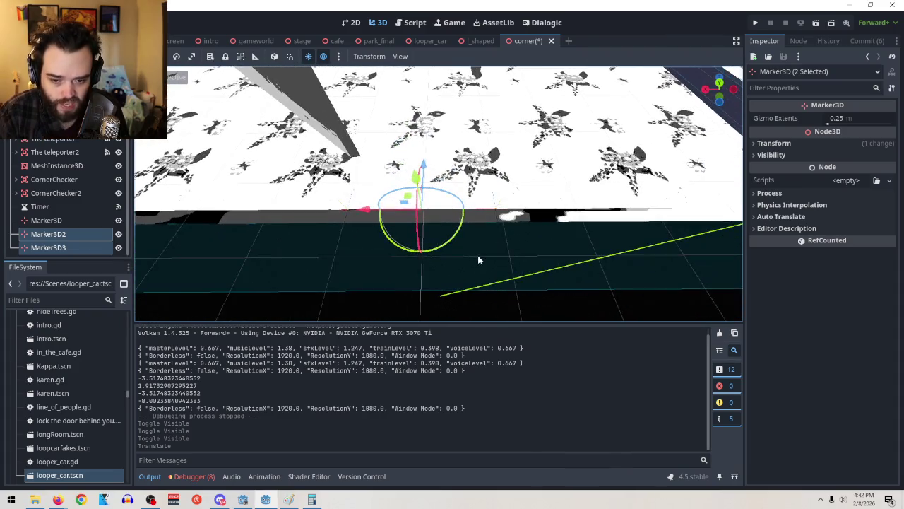
pyautogui.doubleClick(59, 221)
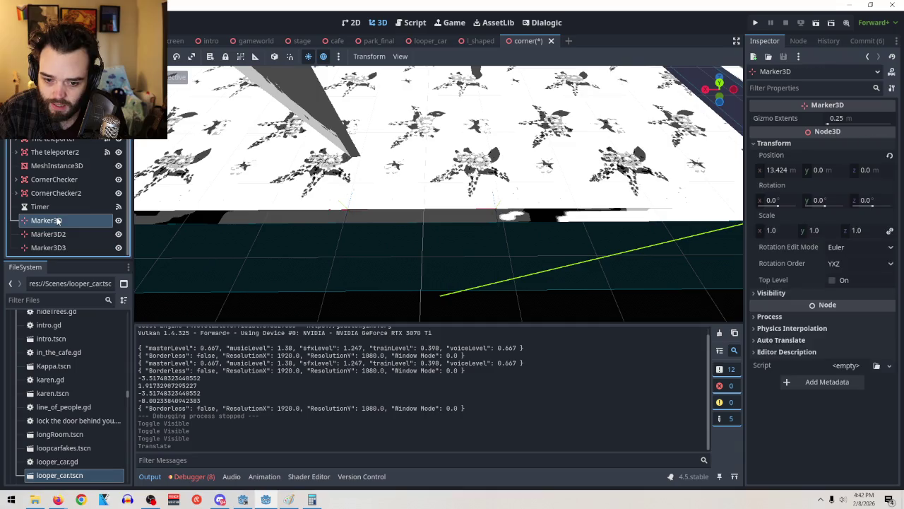
pyautogui.moveTo(438, 198)
pyautogui.mouseDown()
pyautogui.moveTo(535, 191)
pyautogui.moveTo(465, 216)
pyautogui.moveTo(590, 242)
pyautogui.moveTo(486, 255)
pyautogui.moveTo(452, 233)
pyautogui.mouseUp()
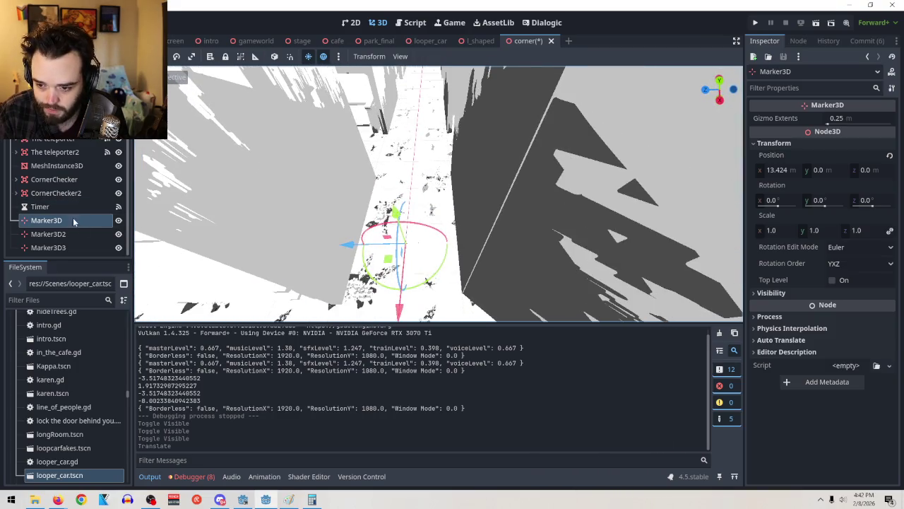
pyautogui.scroll(1, 84, 205)
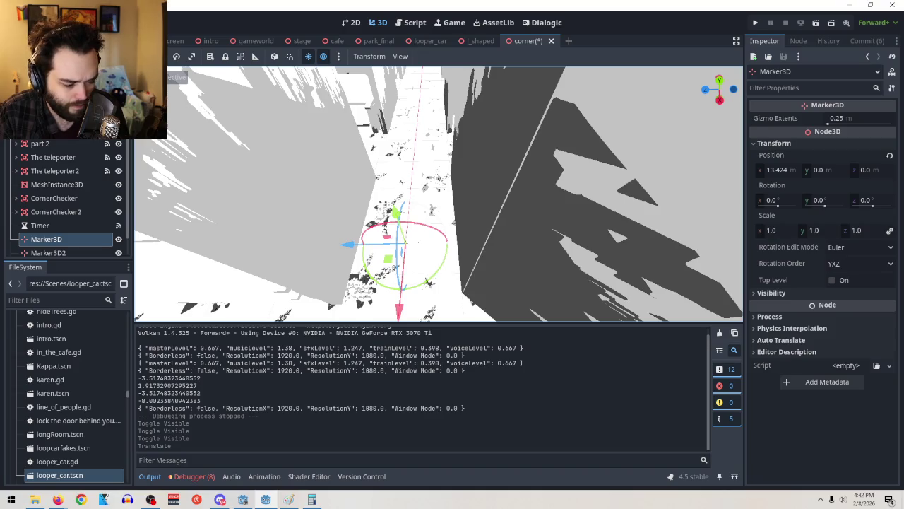
# Step: Show lshaped part 2 again and briefly toggle lshaped part 1's visibility
pyautogui.press('h')
pyautogui.press('h')
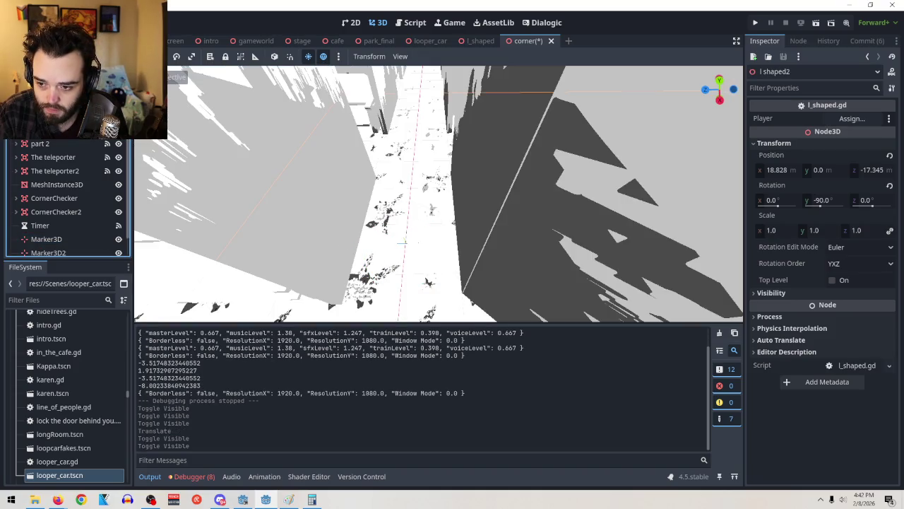
pyautogui.scroll(-1, 70, 162)
pyautogui.click(64, 221)
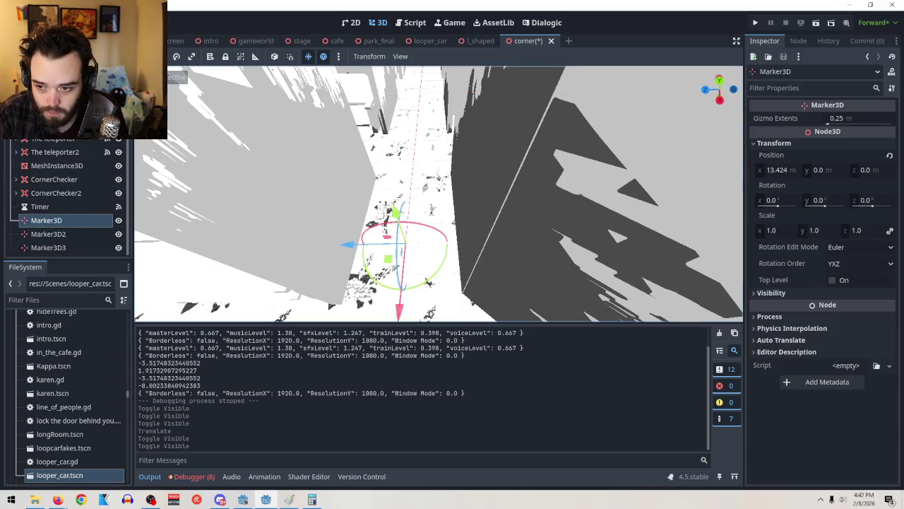
pyautogui.scroll(1, 64, 198)
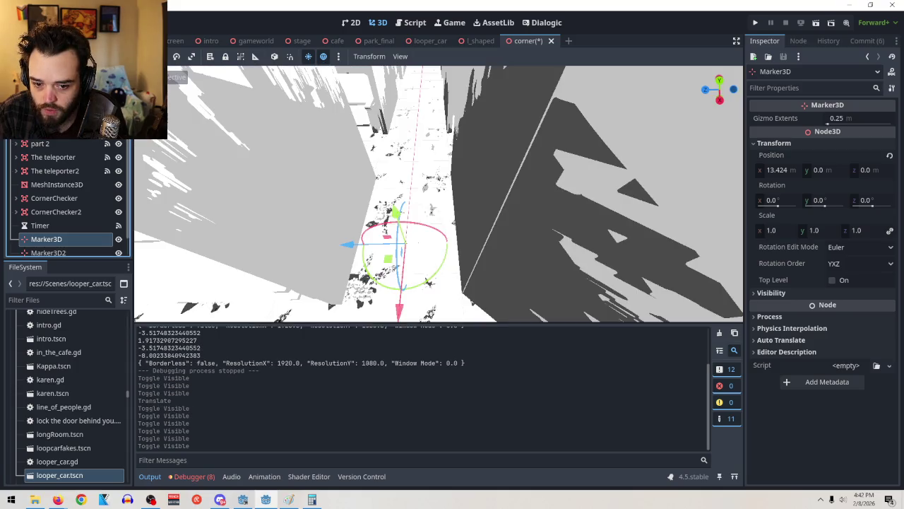
pyautogui.click(282, 176)
pyautogui.scroll(5, 71, 198)
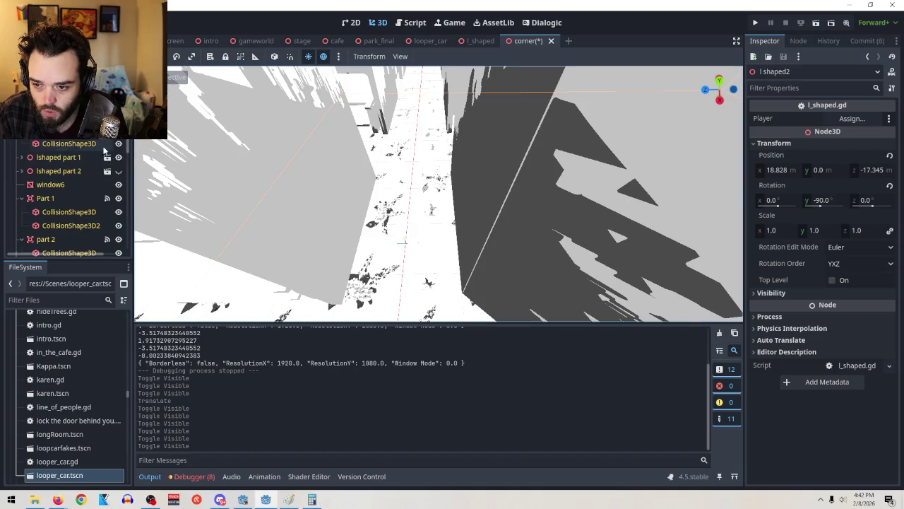
pyautogui.click(119, 171)
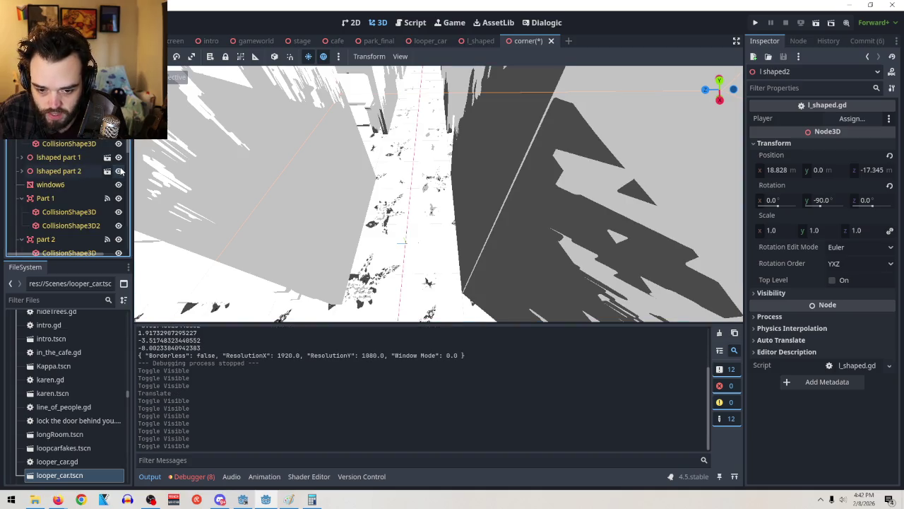
pyautogui.click(118, 158)
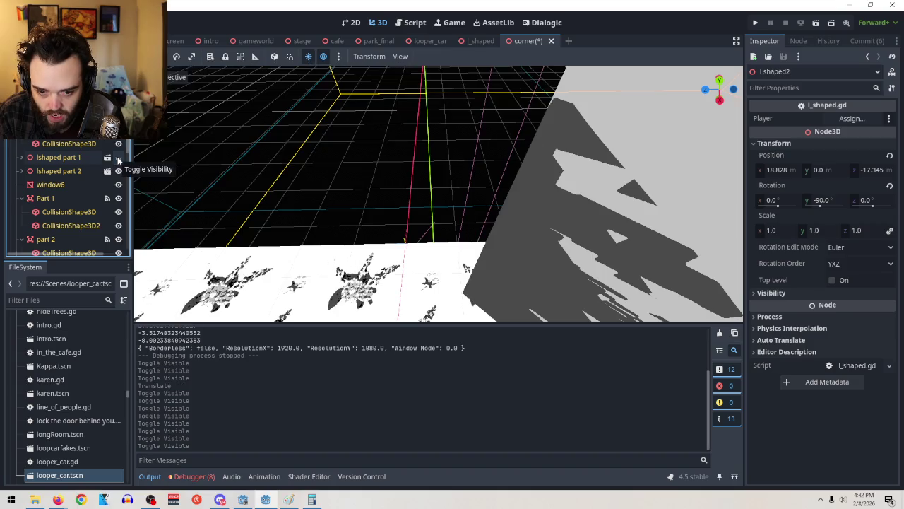
pyautogui.click(118, 158)
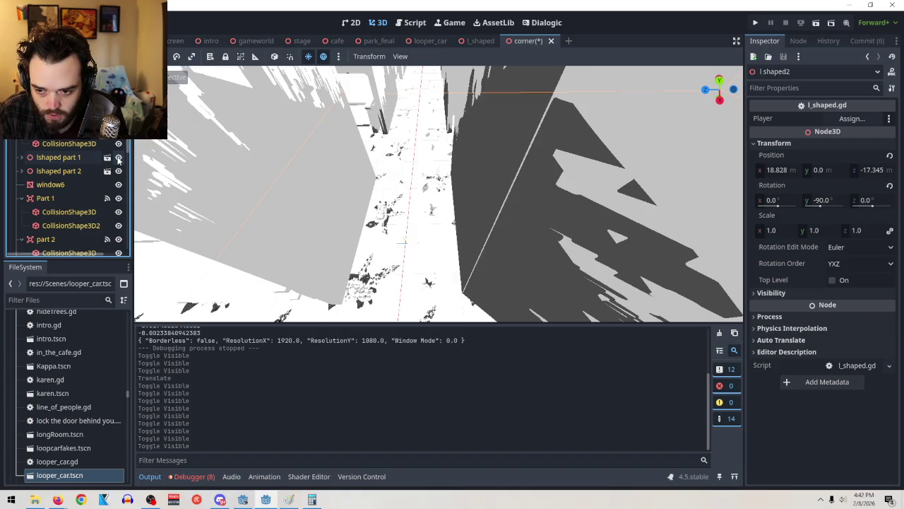
# Step: Drag Marker3D along Z until its position reads 13.424, 0.0, -1.007
pyautogui.scroll(-5, 101, 184)
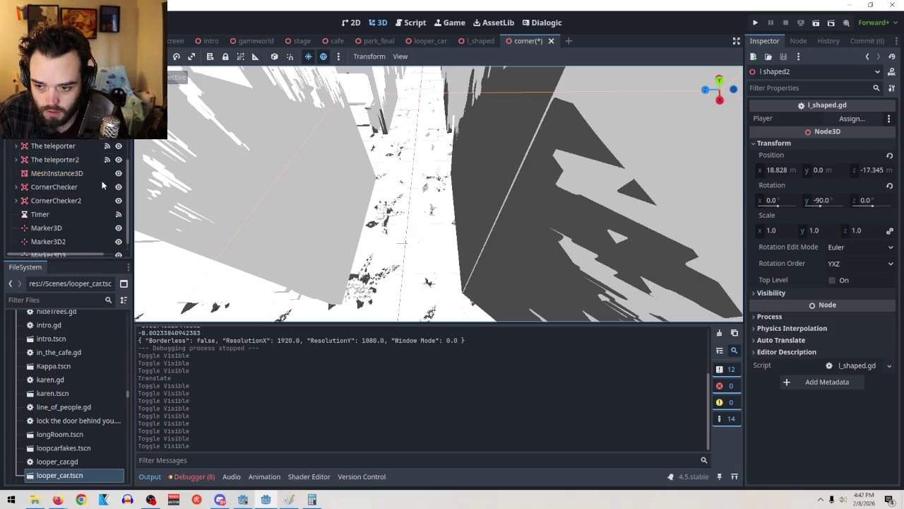
pyautogui.click(78, 216)
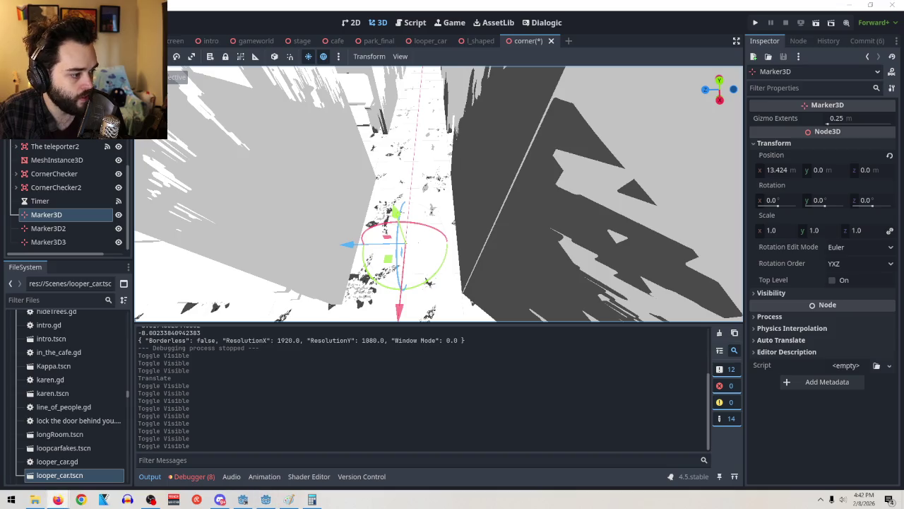
pyautogui.moveTo(348, 244); pyautogui.dragTo(399, 242)
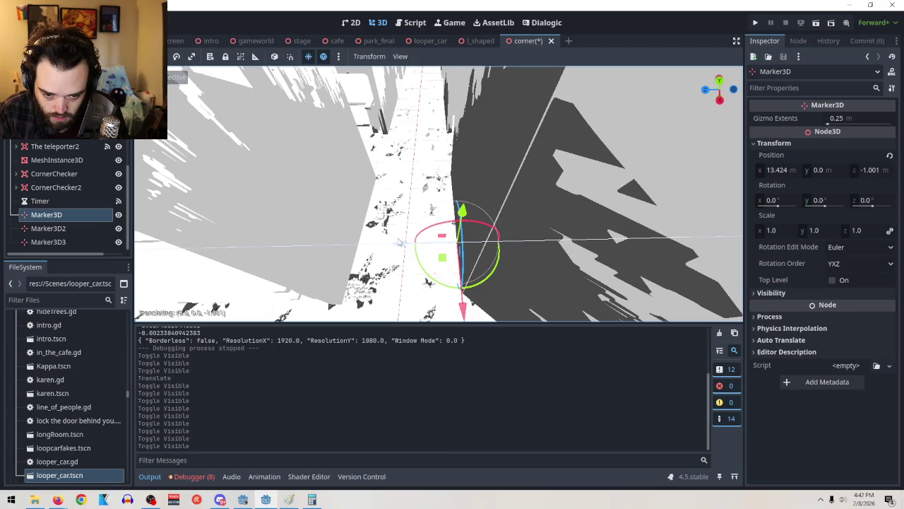
pyautogui.scroll(5, 485, 220)
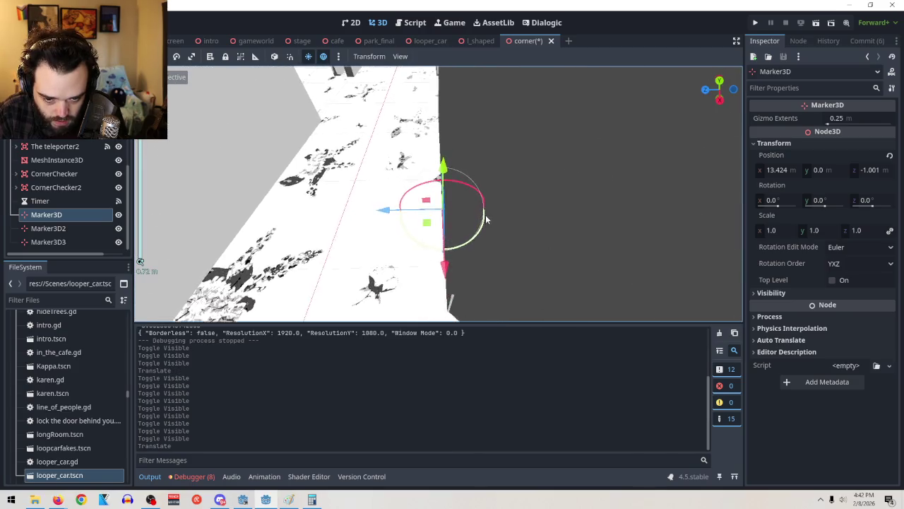
pyautogui.scroll(4, 486, 219)
pyautogui.moveTo(389, 221)
pyautogui.mouseDown()
pyautogui.moveTo(516, 203)
pyautogui.moveTo(455, 249)
pyautogui.moveTo(628, 137)
pyautogui.moveTo(659, 253)
pyautogui.moveTo(598, 271)
pyautogui.moveTo(539, 246)
pyautogui.moveTo(553, 199)
pyautogui.moveTo(223, 280)
pyautogui.mouseUp()
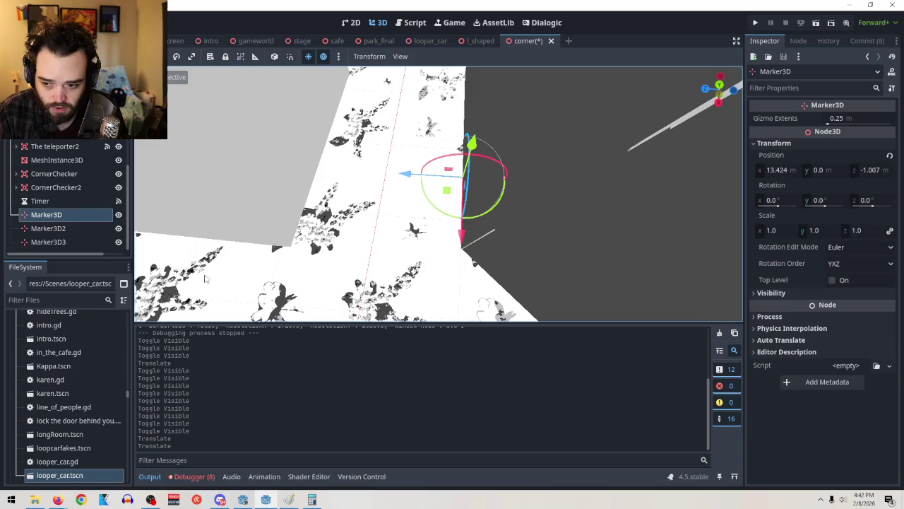
# Step: Paste a copy of Marker3D as a sibling right after it and move it left
pyautogui.rightClick(42, 215)
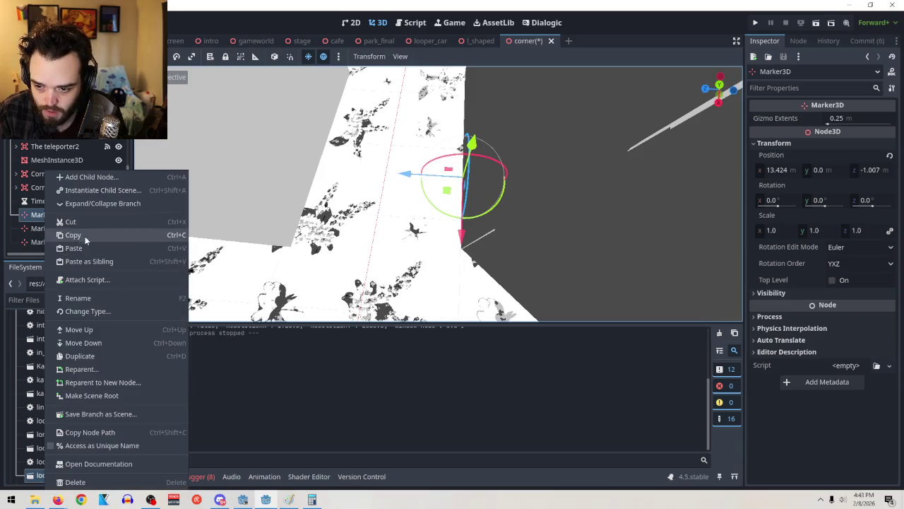
pyautogui.click(85, 234)
pyautogui.rightClick(42, 214)
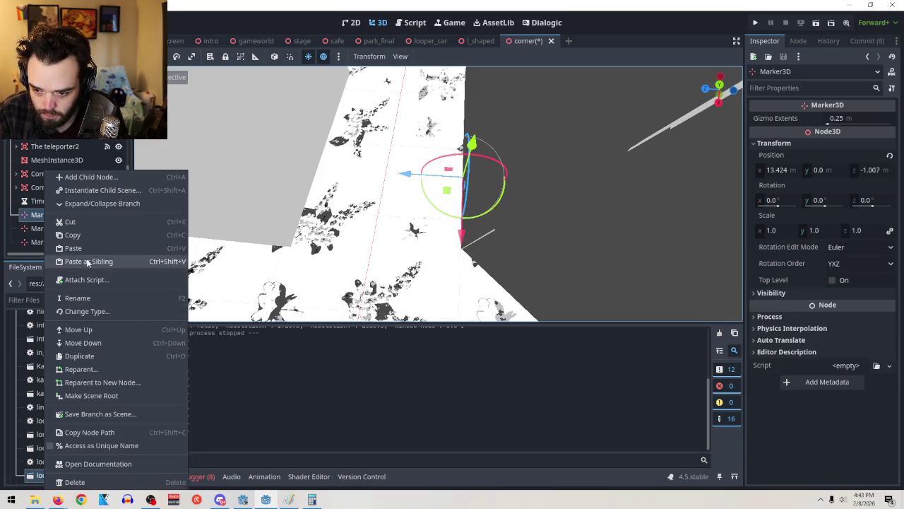
pyautogui.click(88, 262)
pyautogui.moveTo(70, 245); pyautogui.dragTo(71, 212)
pyautogui.moveTo(408, 176)
pyautogui.mouseDown()
pyautogui.moveTo(318, 180)
pyautogui.moveTo(266, 145)
pyautogui.mouseUp()
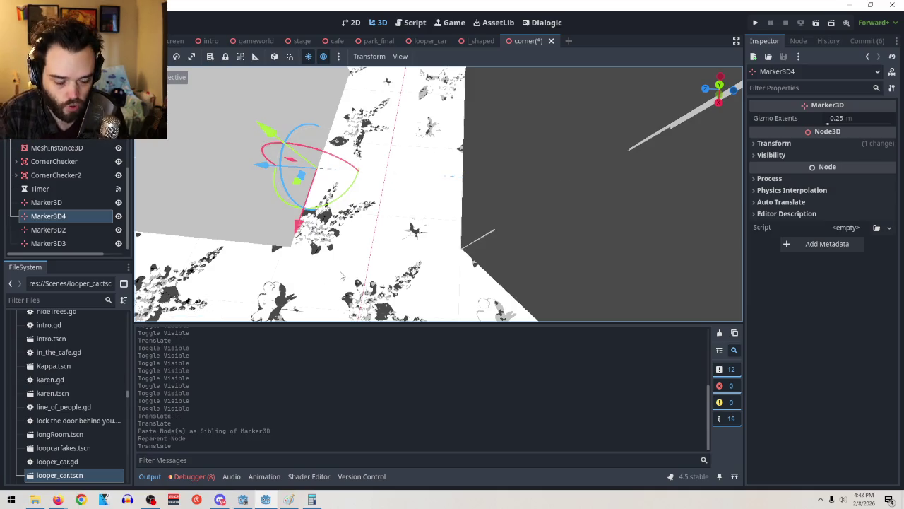
# Step: Rename Marker3D to 2r and Marker3D4 to 2l
pyautogui.doubleClick(56, 202)
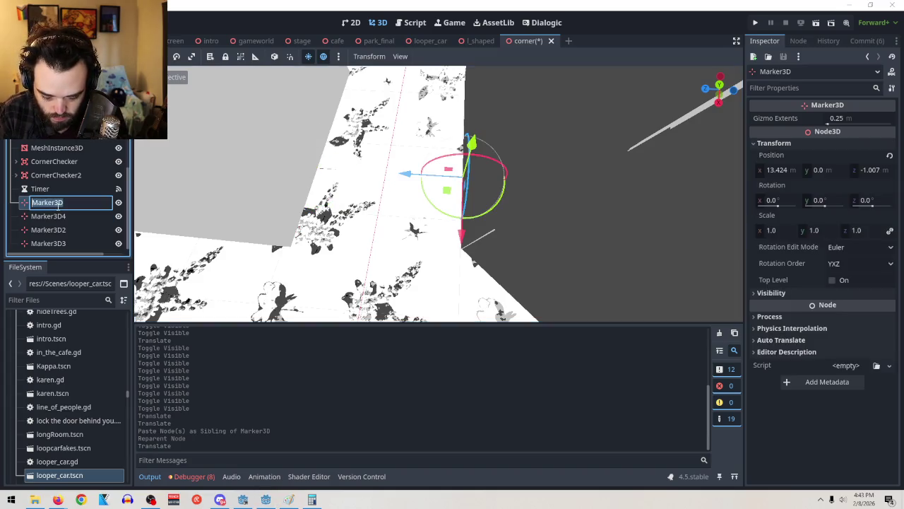
pyautogui.write('2r')
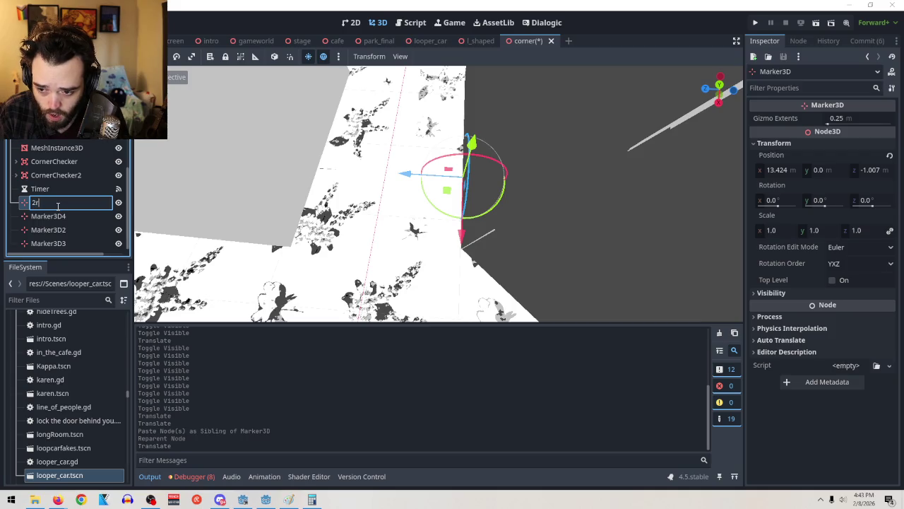
pyautogui.press('Return')
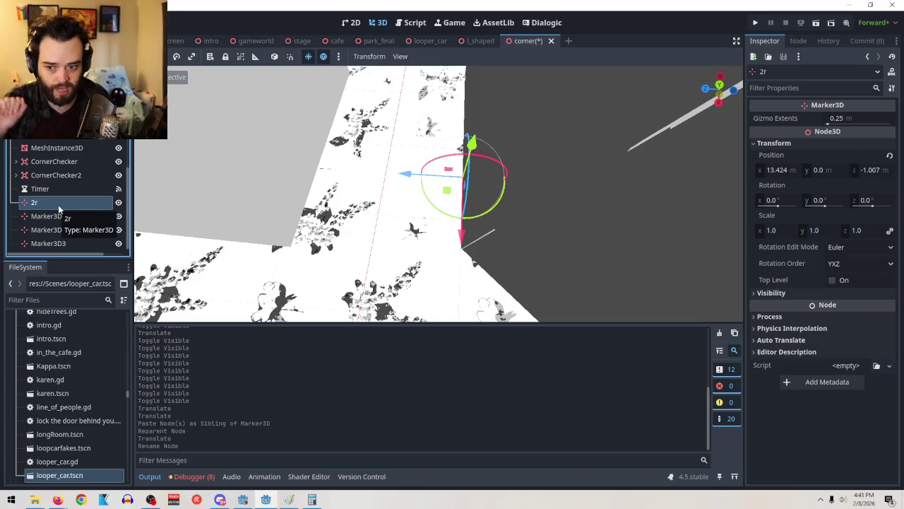
pyautogui.click(49, 217)
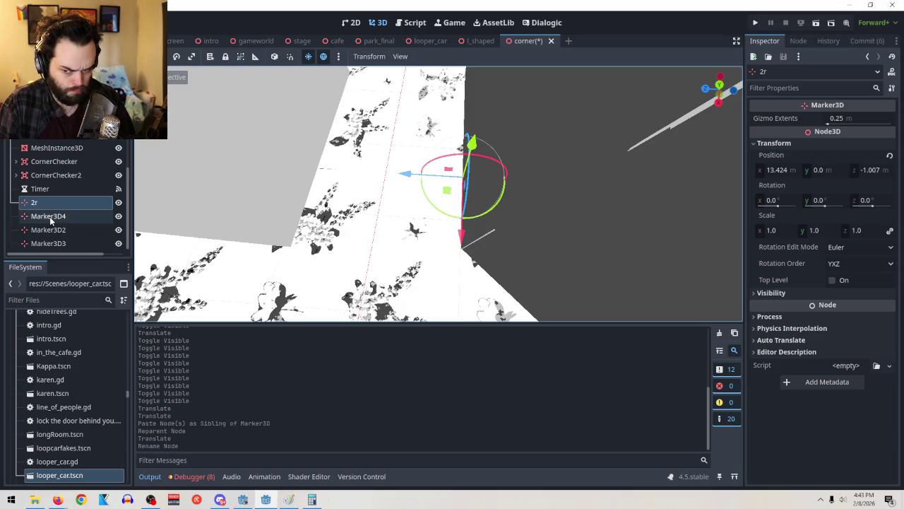
pyautogui.click(51, 218)
pyautogui.click(82, 218)
pyautogui.moveTo(82, 217); pyautogui.dragTo(2, 206)
pyautogui.write('2l')
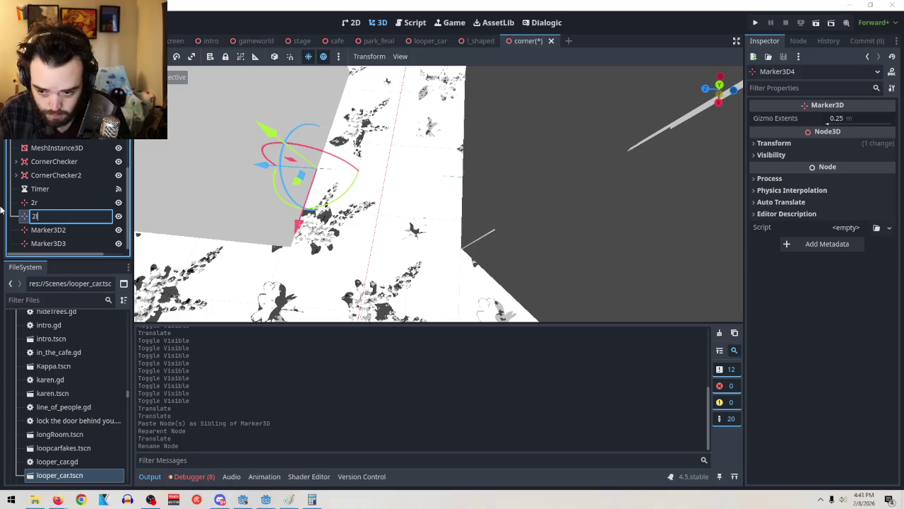
pyautogui.press('Return')
# Step: Frame and orbit around Marker3D2, then begin renaming it
pyautogui.doubleClick(61, 230)
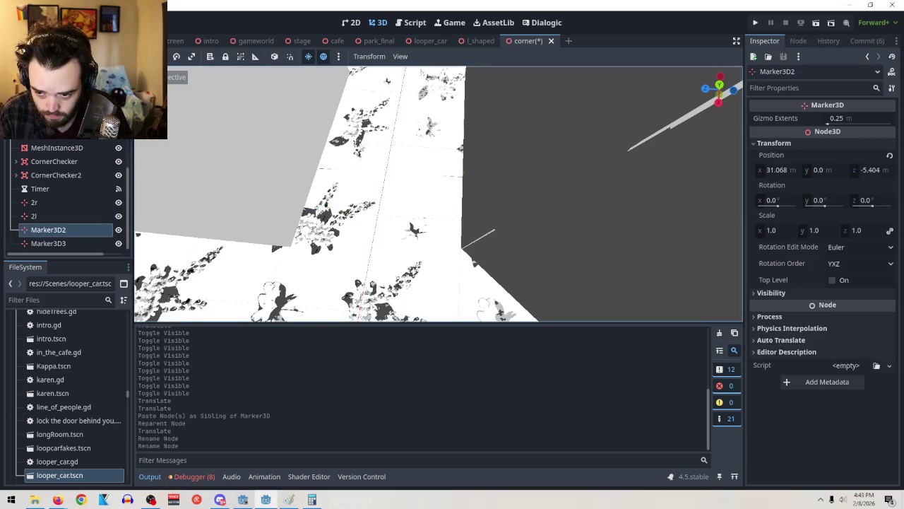
pyautogui.moveTo(360, 146)
pyautogui.mouseDown()
pyautogui.moveTo(218, 319)
pyautogui.moveTo(554, 325)
pyautogui.mouseUp()
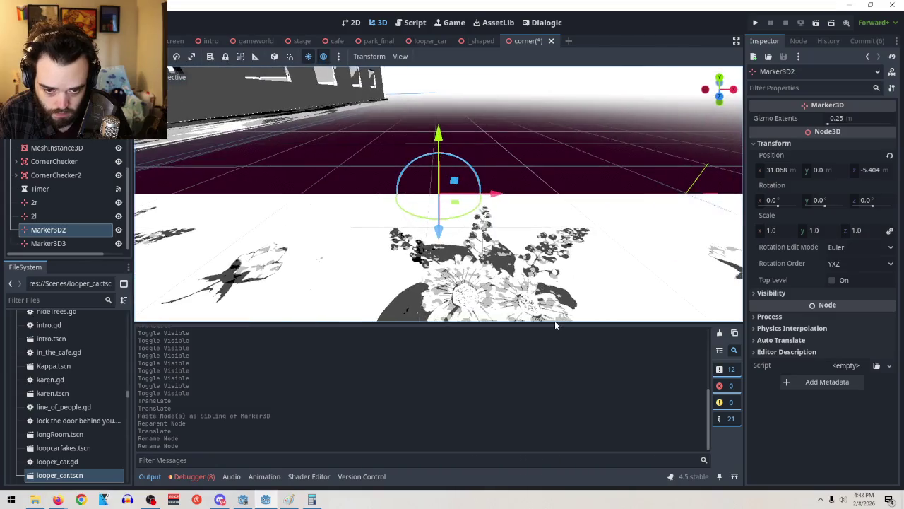
pyautogui.click(68, 229)
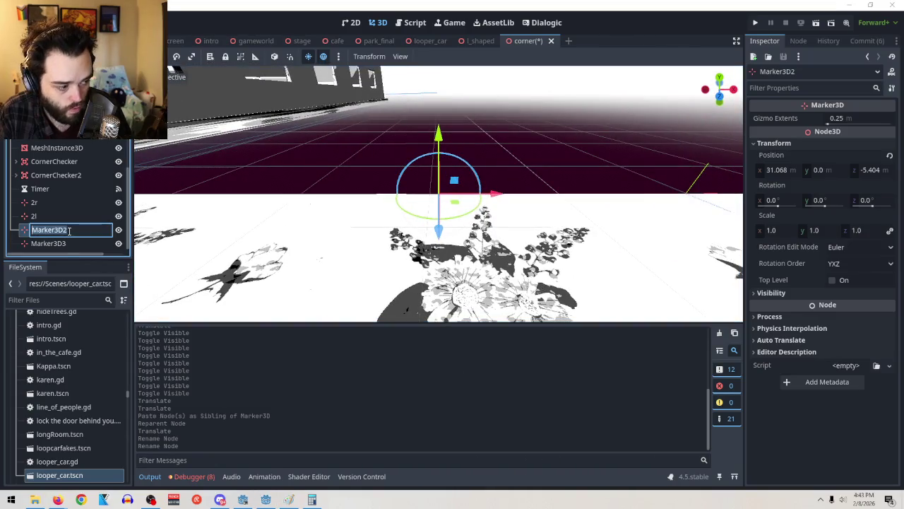
pyautogui.press('Escape')
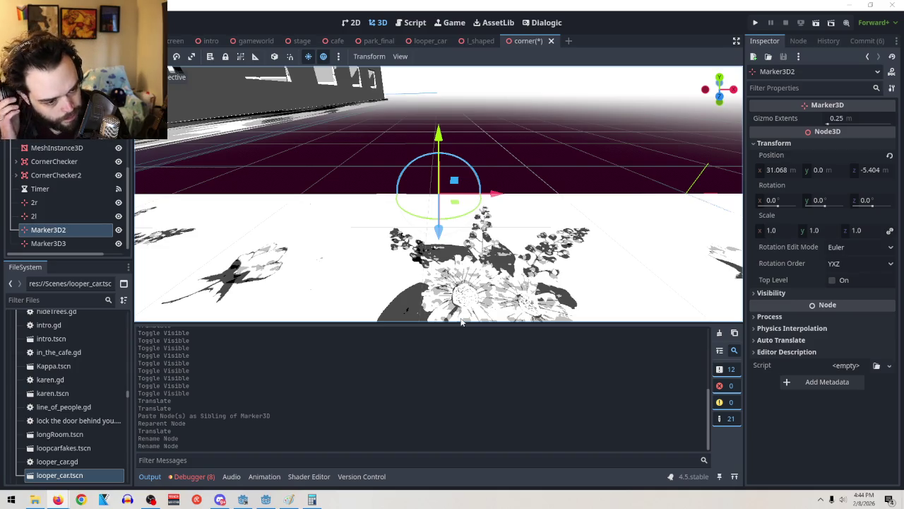
# Step: Rename Marker3D2 to 1l and Marker3D3 to 1r, fixing the mistyped name 2l2
pyautogui.doubleClick(60, 230)
pyautogui.write('1')
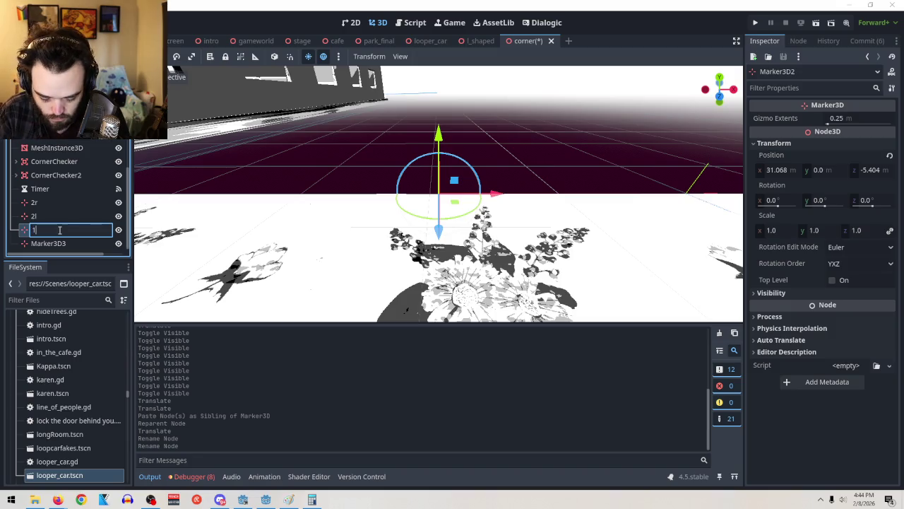
pyautogui.write('l')
pyautogui.press('Return')
pyautogui.click(60, 244)
pyautogui.doubleClick(59, 244)
pyautogui.write('2l2')
pyautogui.press('Return')
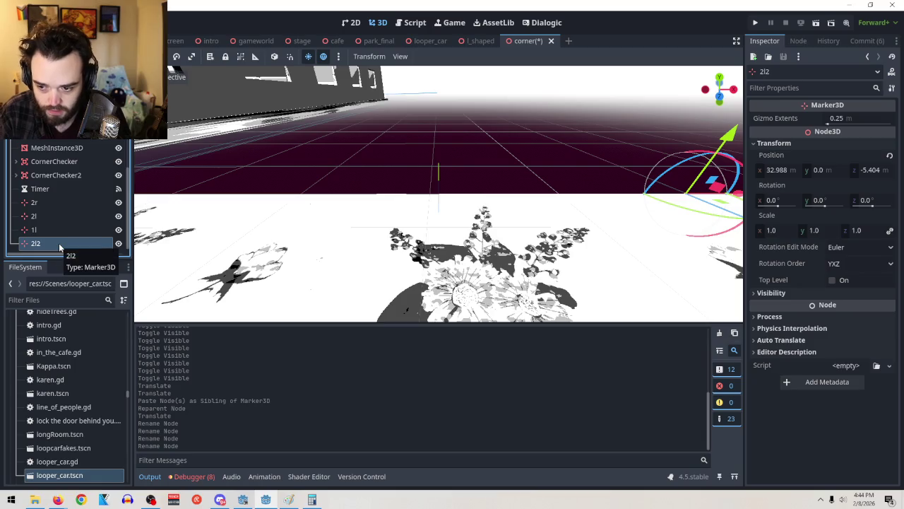
pyautogui.doubleClick(60, 244)
pyautogui.write('2l21')
pyautogui.press('BackSpace')
pyautogui.press('BackSpace')
pyautogui.press('BackSpace')
pyautogui.write('1r')
pyautogui.press('Return')
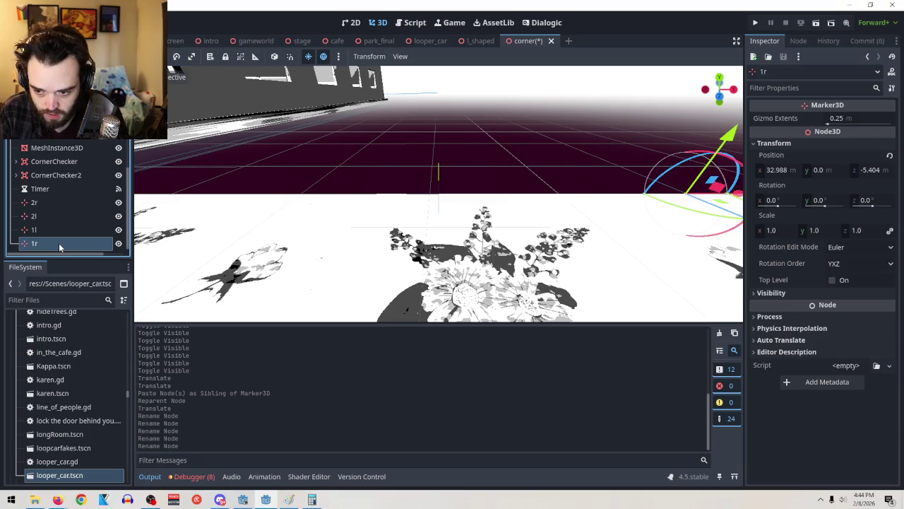
# Step: Compare the positions of markers 2r and 1r, then bring corner.gd back on screen
pyautogui.click(60, 204)
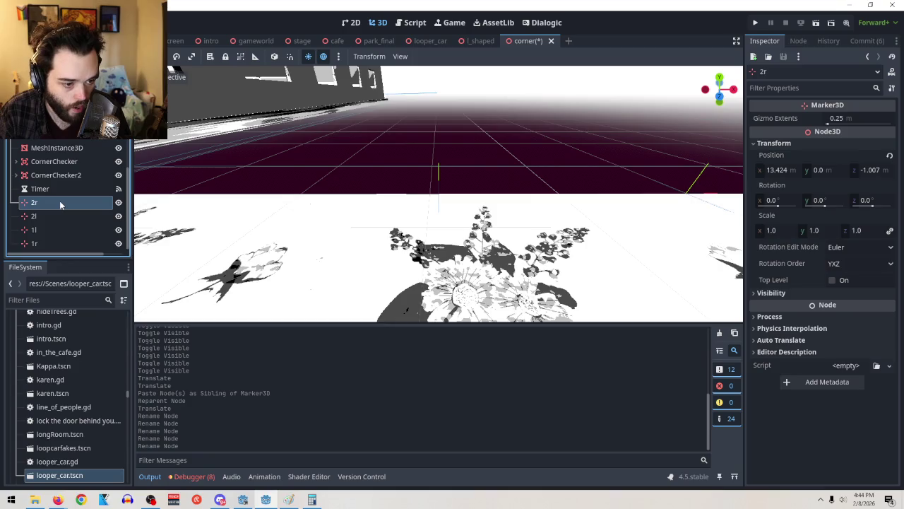
pyautogui.click(60, 244)
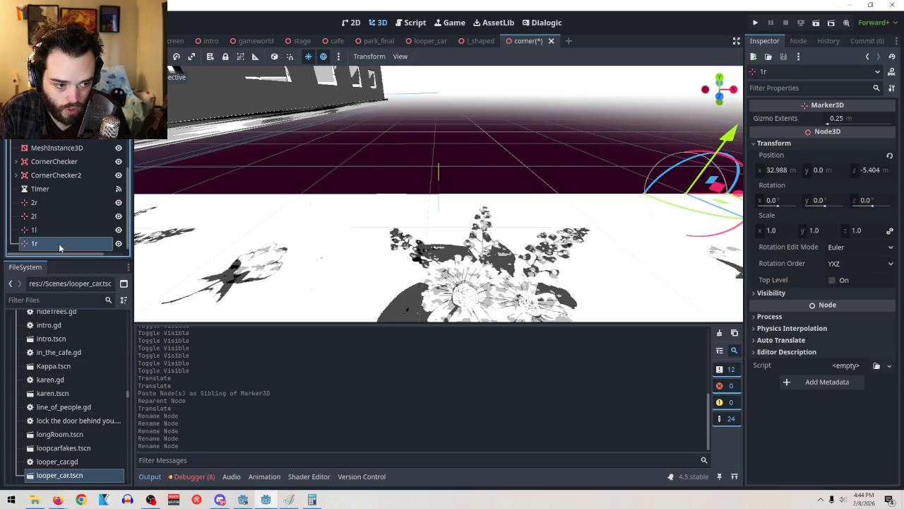
pyautogui.click(51, 205)
pyautogui.hotkey('ctrl', 'F3')
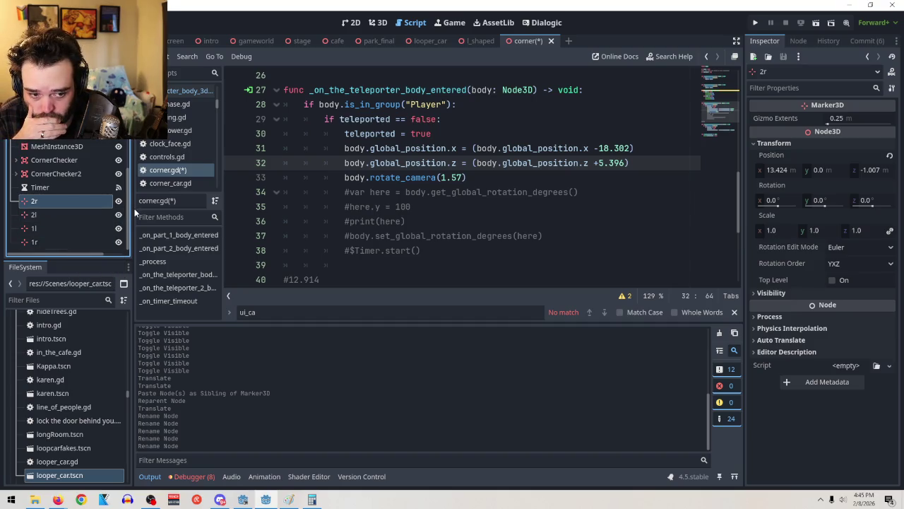
# Step: With marker 1r selected, open Create New Node to find the Marker3D type
pyautogui.click(50, 243)
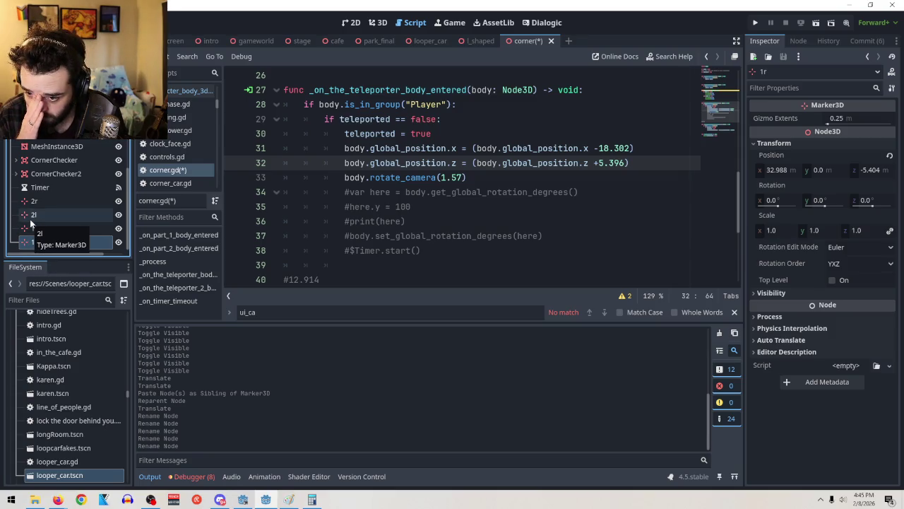
pyautogui.hotkey('ctrl', 'a')
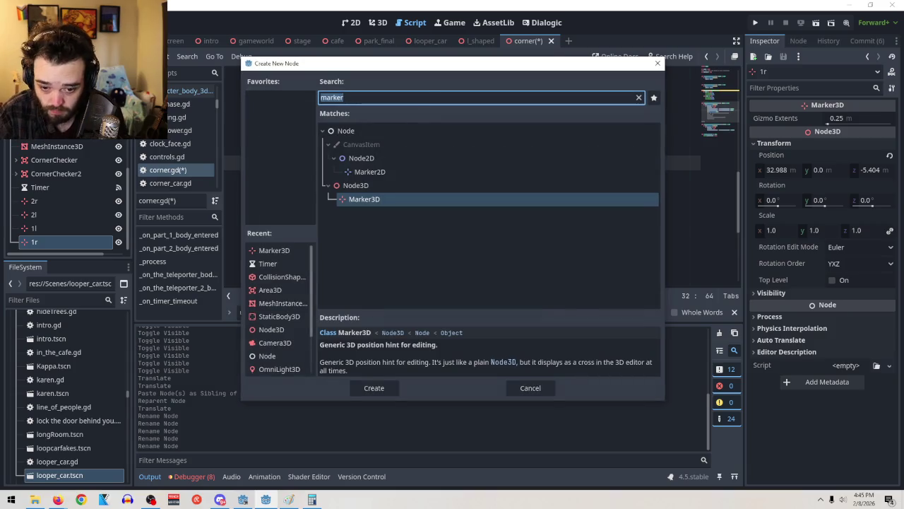
# Step: Create a Marker3D node, then delete it because it was misplaced
pyautogui.press('Return')
pyautogui.moveTo(39, 242); pyautogui.dragTo(34, 215)
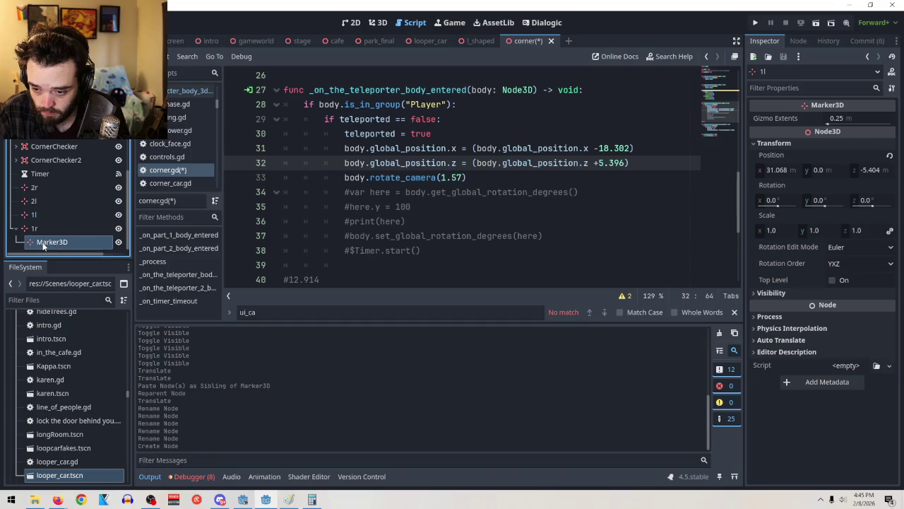
pyautogui.rightClick(43, 245)
pyautogui.click(63, 483)
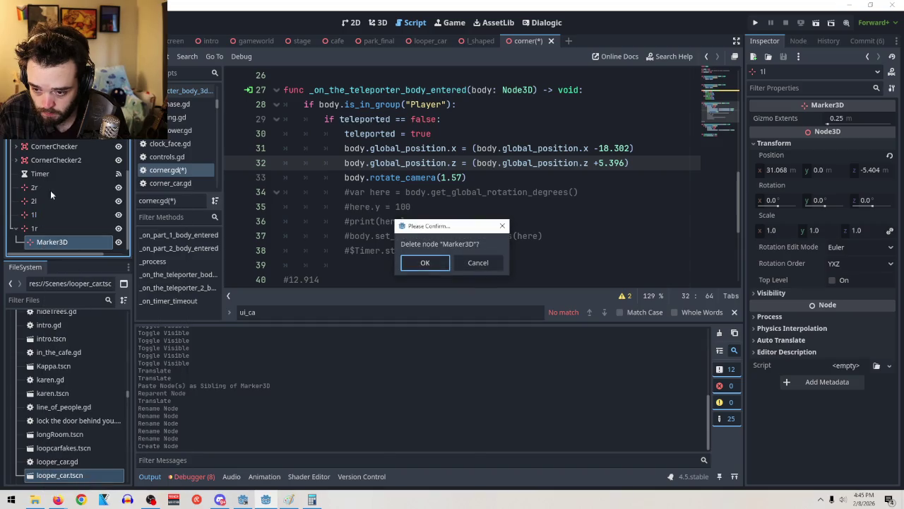
pyautogui.click(445, 268)
pyautogui.scroll(5, 43, 171)
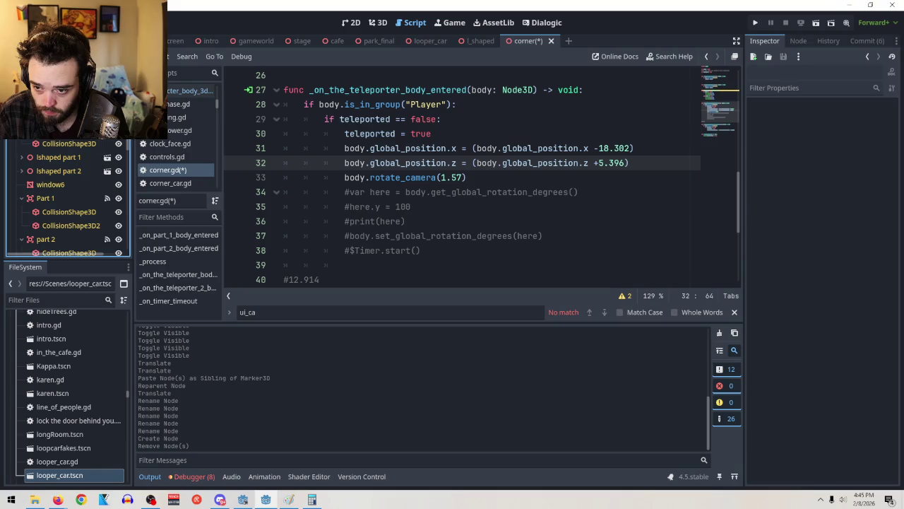
# Step: Add a new Marker3D under Corner, place it below 2l and move 1r beneath it
pyautogui.hotkey('ctrl', 'a')
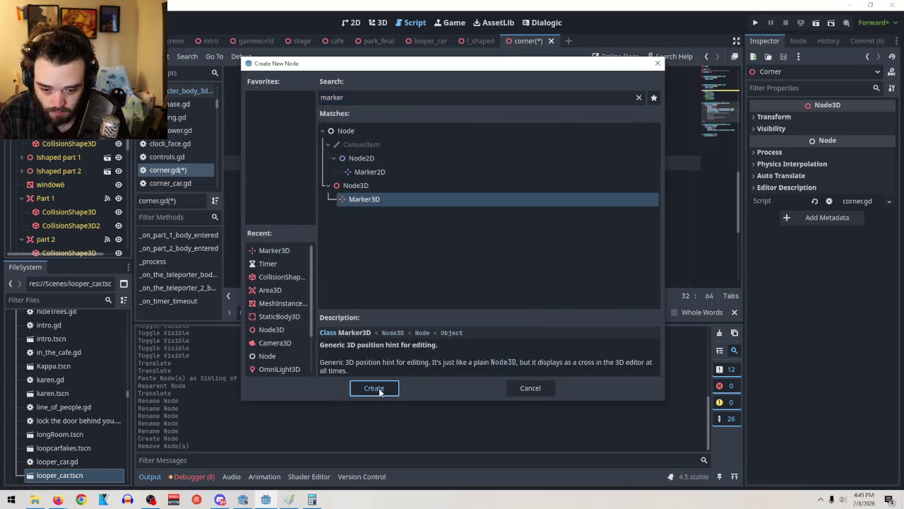
pyautogui.click(375, 388)
pyautogui.moveTo(46, 242)
pyautogui.mouseDown()
pyautogui.moveTo(41, 210)
pyautogui.moveTo(56, 229)
pyautogui.moveTo(45, 229)
pyautogui.moveTo(45, 216)
pyautogui.mouseUp()
pyautogui.click(46, 216)
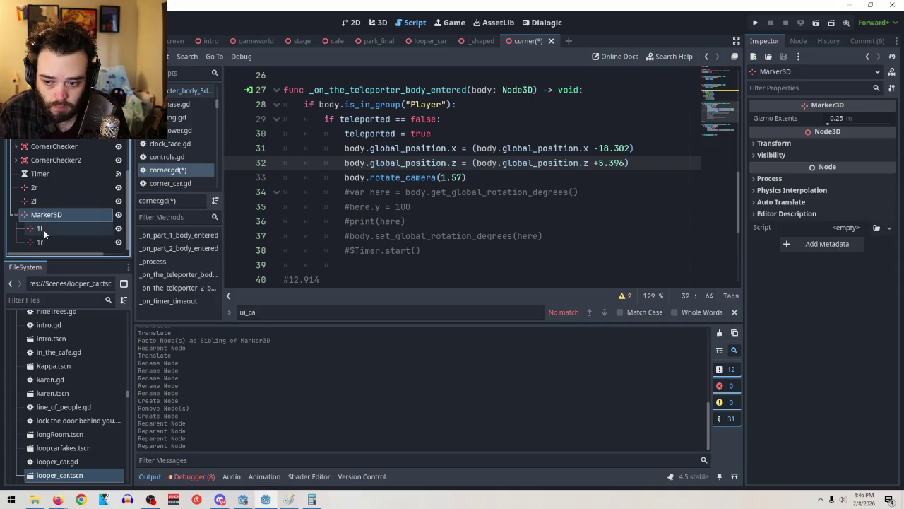
pyautogui.click(756, 142)
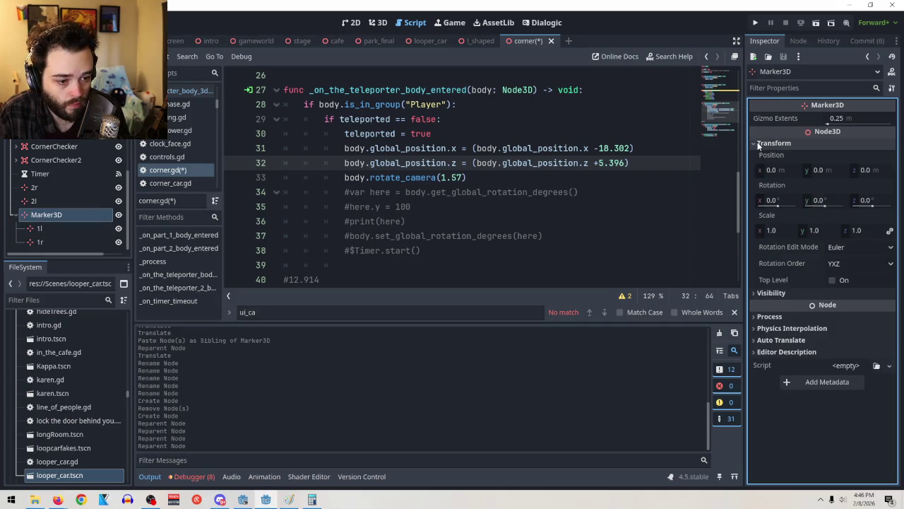
pyautogui.click(61, 228)
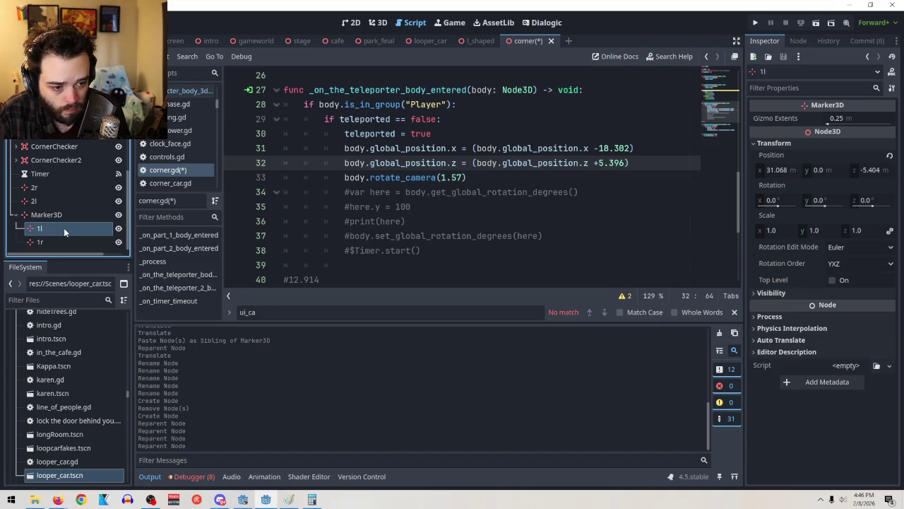
# Step: Reparent marker 1l under the new Marker3D parent node
pyautogui.click(57, 215)
pyautogui.click(374, 22)
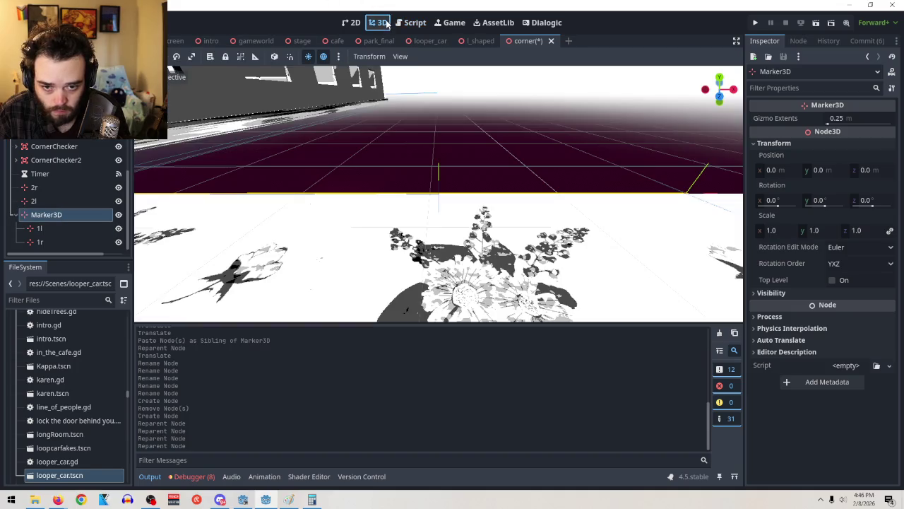
pyautogui.moveTo(466, 154)
pyautogui.mouseDown()
pyautogui.moveTo(427, 165)
pyautogui.moveTo(349, 217)
pyautogui.moveTo(309, 206)
pyautogui.moveTo(397, 204)
pyautogui.mouseUp()
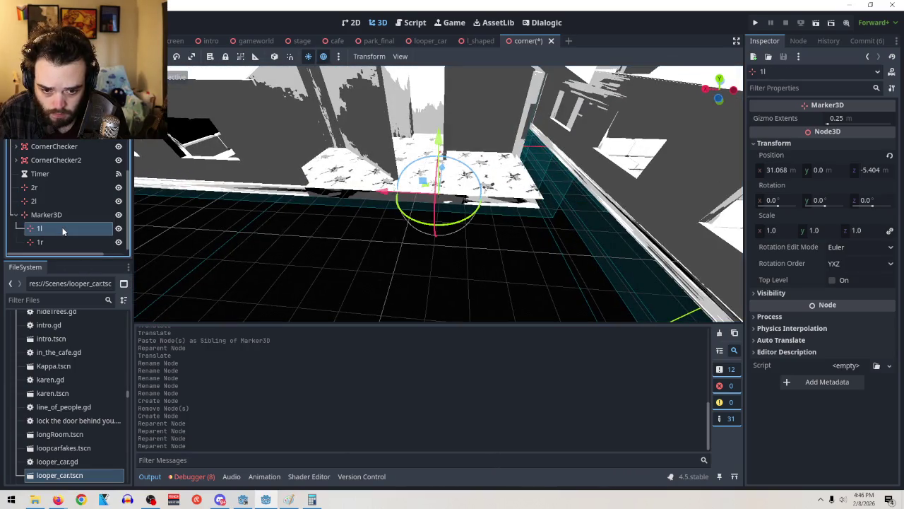
pyautogui.click(63, 214)
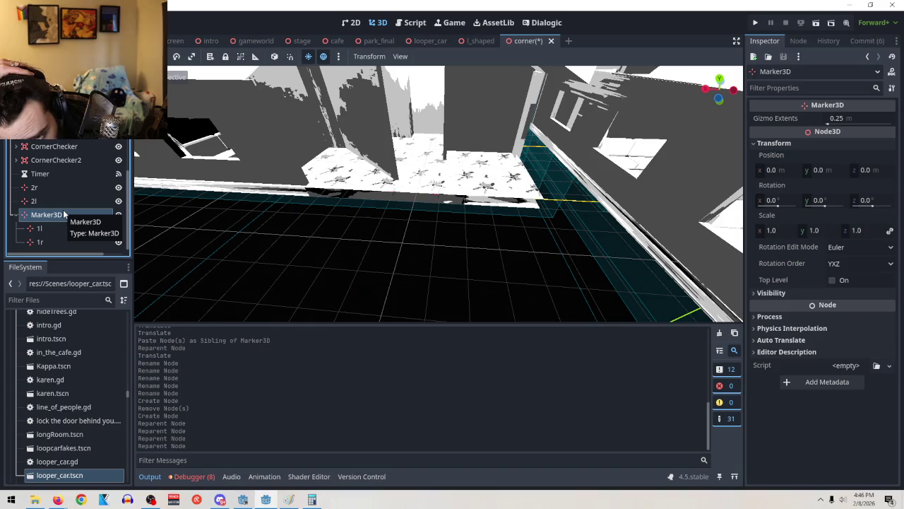
pyautogui.moveTo(56, 228)
pyautogui.mouseDown()
pyautogui.moveTo(46, 232)
pyautogui.moveTo(39, 216)
pyautogui.mouseUp()
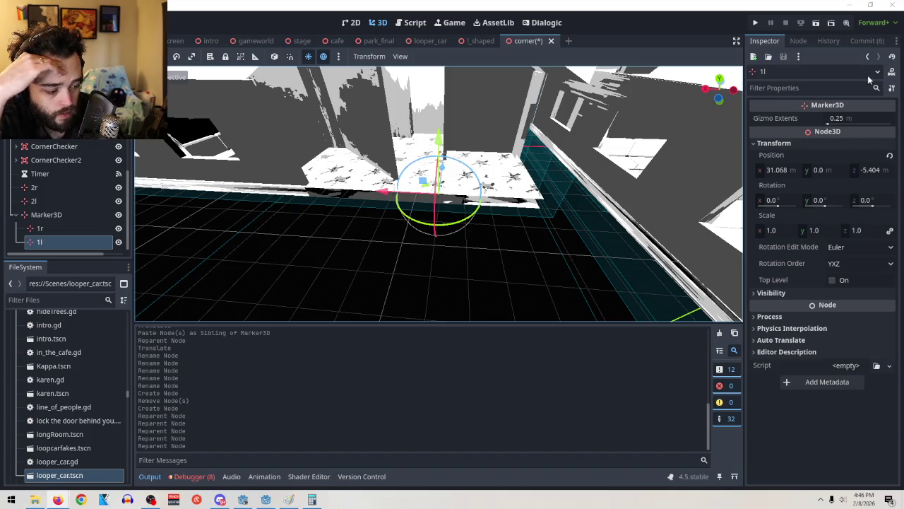
# Step: Make lshaped part 2 visible and view down the corridor around marker 1l
pyautogui.moveTo(341, 215)
pyautogui.mouseDown()
pyautogui.moveTo(576, 230)
pyautogui.moveTo(495, 236)
pyautogui.moveTo(522, 247)
pyautogui.moveTo(487, 208)
pyautogui.mouseUp()
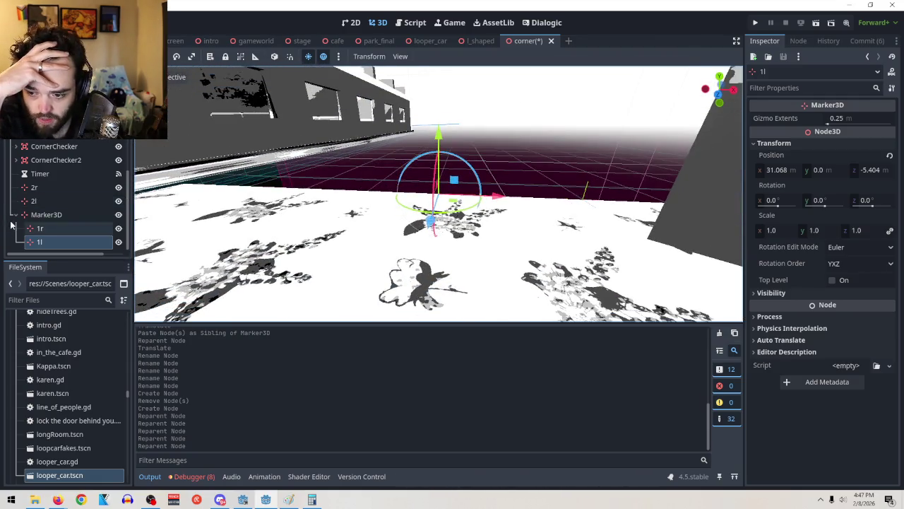
pyautogui.scroll(5, 92, 176)
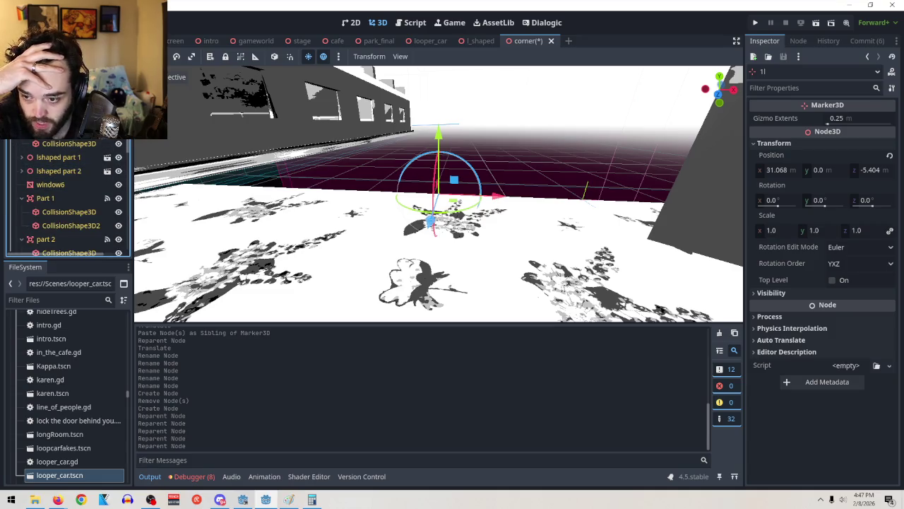
pyautogui.scroll(-3, 83, 177)
pyautogui.scroll(3, 68, 198)
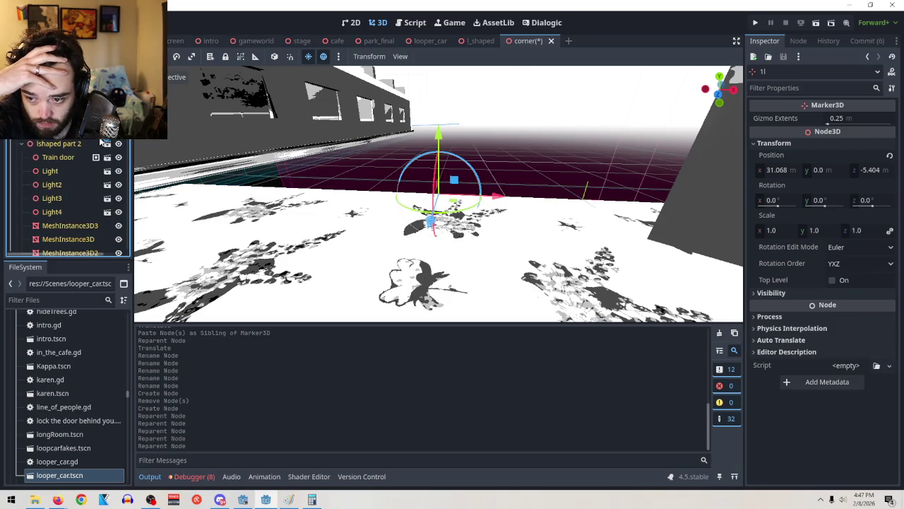
pyautogui.click(118, 144)
pyautogui.moveTo(378, 139)
pyautogui.mouseDown()
pyautogui.moveTo(459, 211)
pyautogui.moveTo(482, 179)
pyautogui.mouseUp()
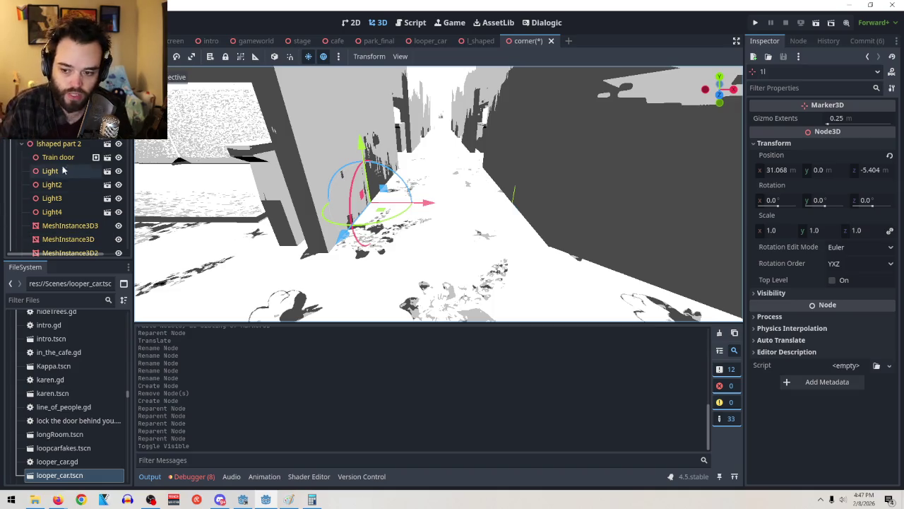
pyautogui.scroll(-5, 85, 184)
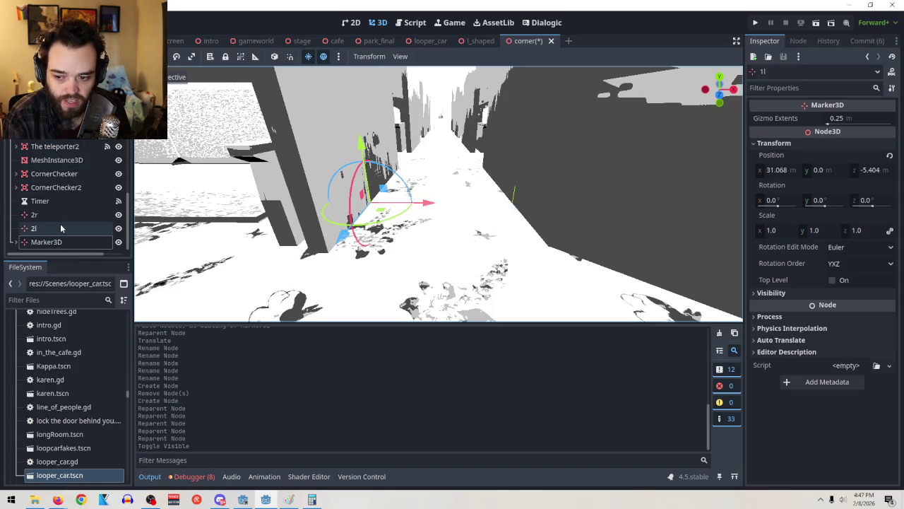
# Step: Read Position X for 1r (32.988) and 1l (31.068), ending on 1r's transform
pyautogui.click(16, 242)
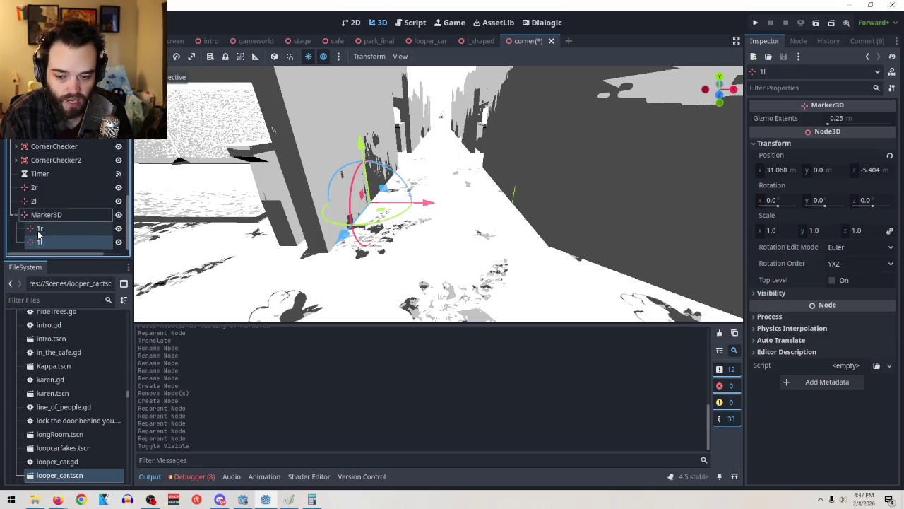
pyautogui.click(36, 230)
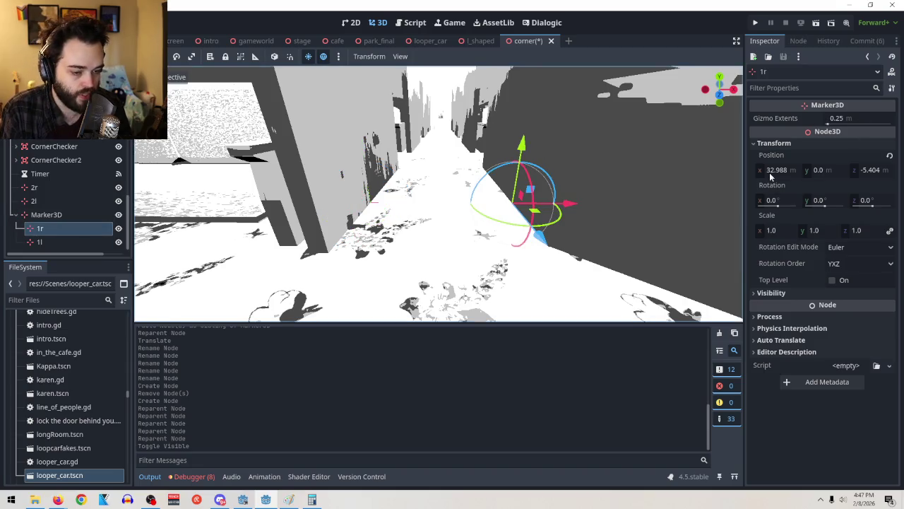
pyautogui.moveTo(770, 176)
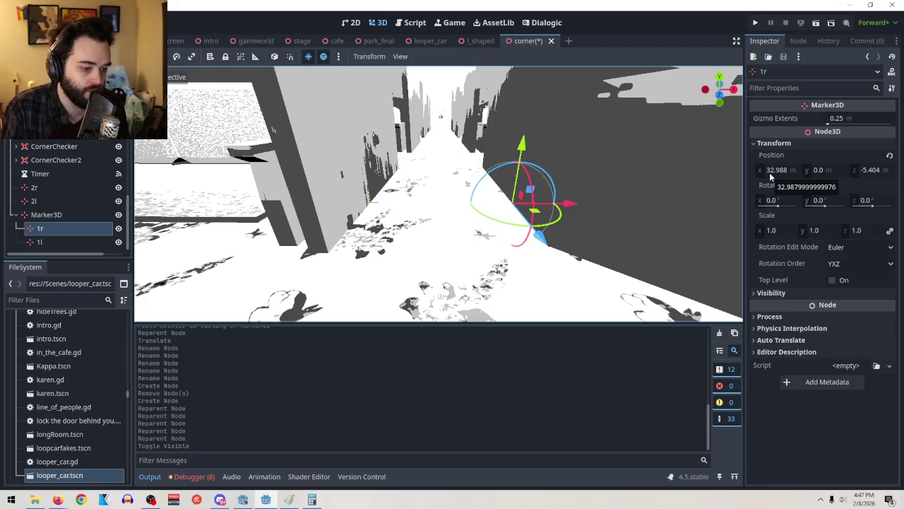
pyautogui.click(78, 242)
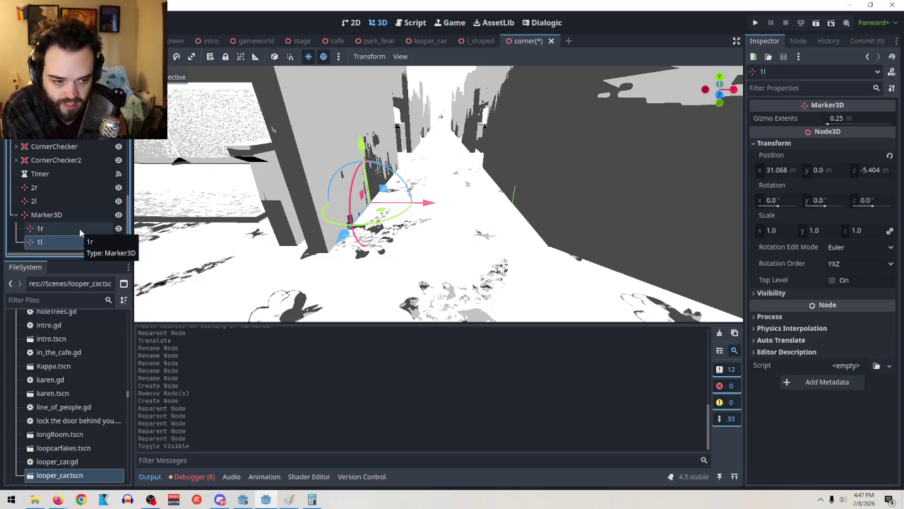
pyautogui.click(79, 228)
pyautogui.click(74, 243)
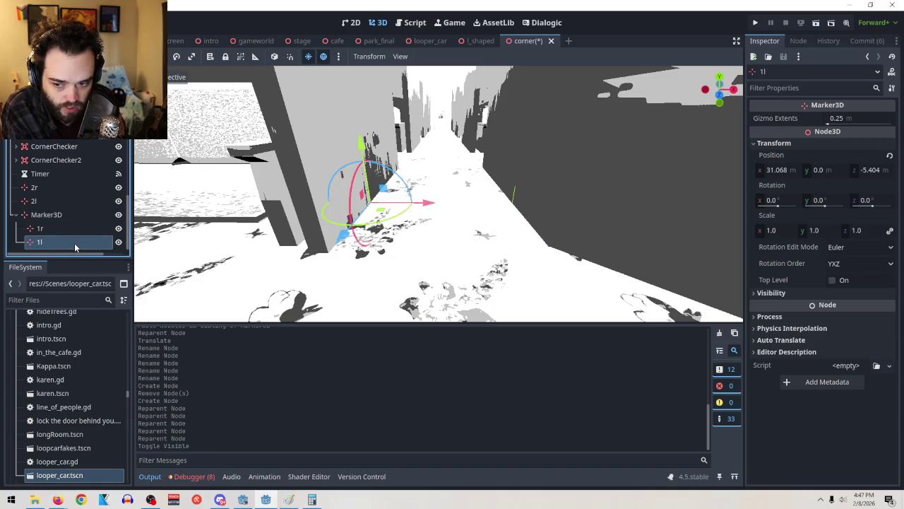
pyautogui.click(77, 231)
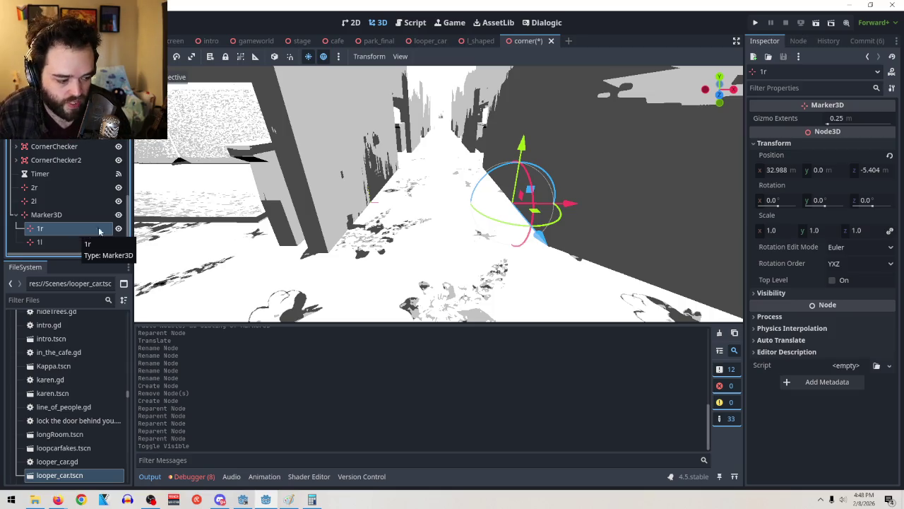
# Step: In Calculator, clear the old 18.302 result and enter 32.988 minus
pyautogui.click(312, 500)
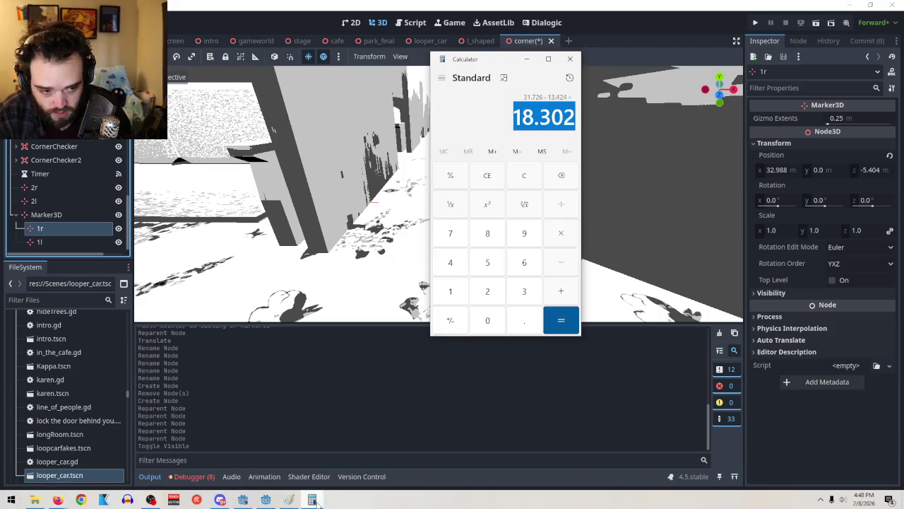
pyautogui.click(520, 174)
pyautogui.click(528, 297)
pyautogui.click(493, 294)
pyautogui.click(516, 325)
pyautogui.click(524, 244)
pyautogui.click(487, 238)
pyautogui.doubleClick(486, 239)
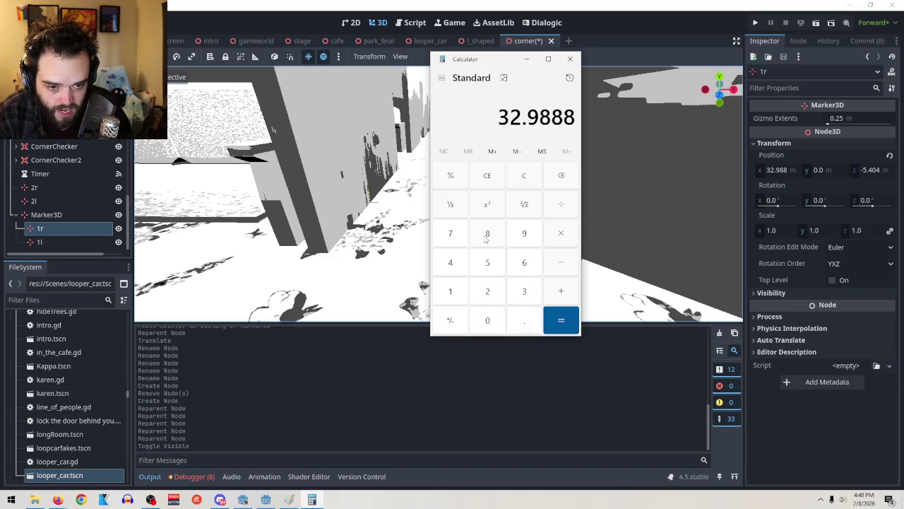
pyautogui.click(567, 178)
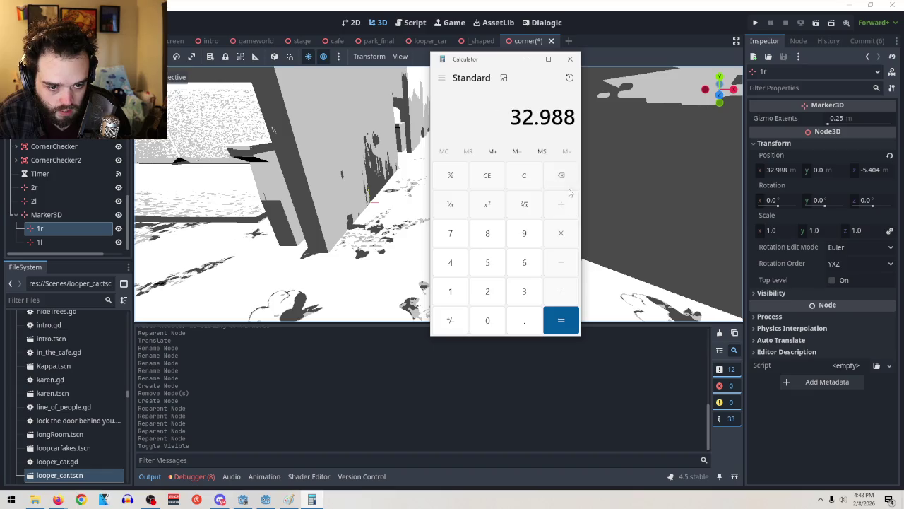
pyautogui.click(566, 261)
# Step: Paste 1l's X value 31.068 to get 1.92, copy it and close Calculator
pyautogui.click(58, 246)
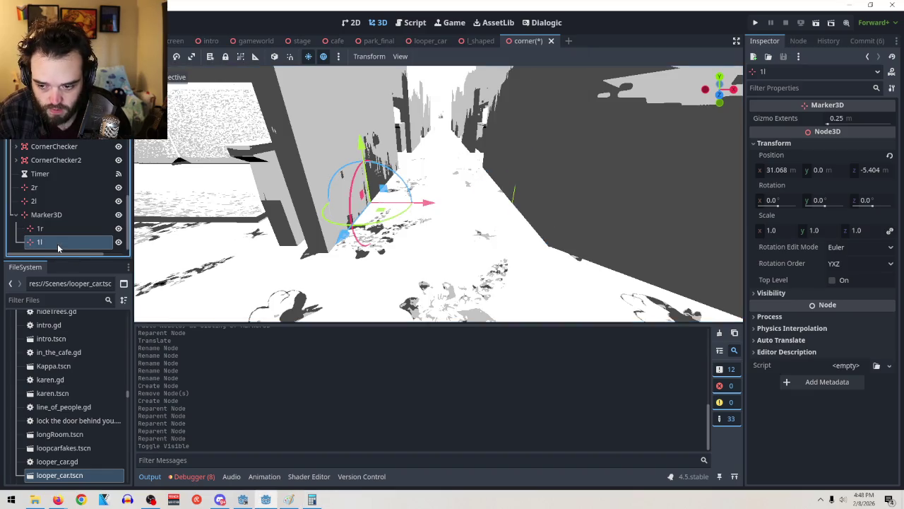
pyautogui.click(789, 170)
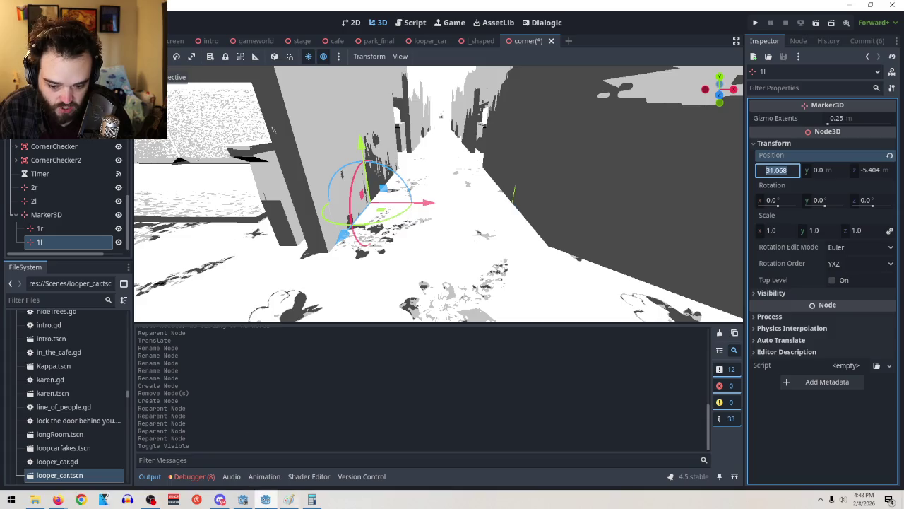
pyautogui.click(311, 499)
pyautogui.click(570, 297)
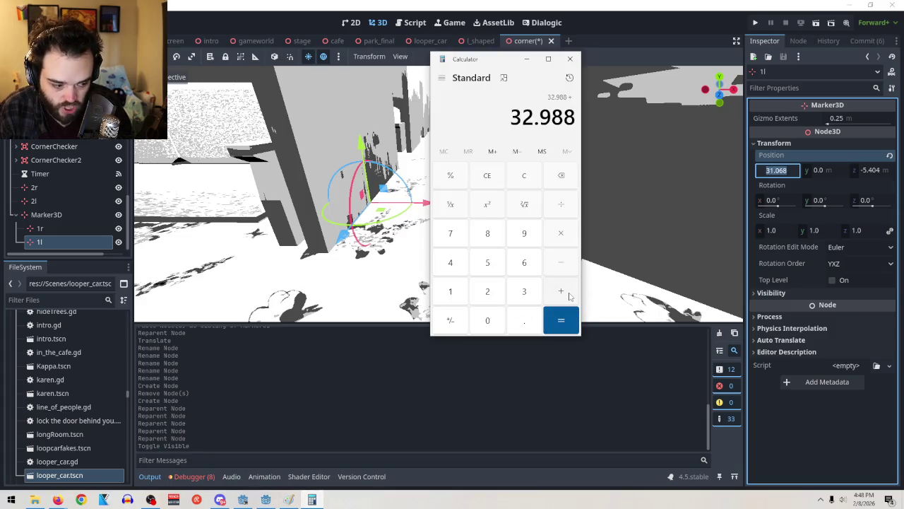
pyautogui.click(561, 263)
pyautogui.write('31.068')
pyautogui.click(565, 319)
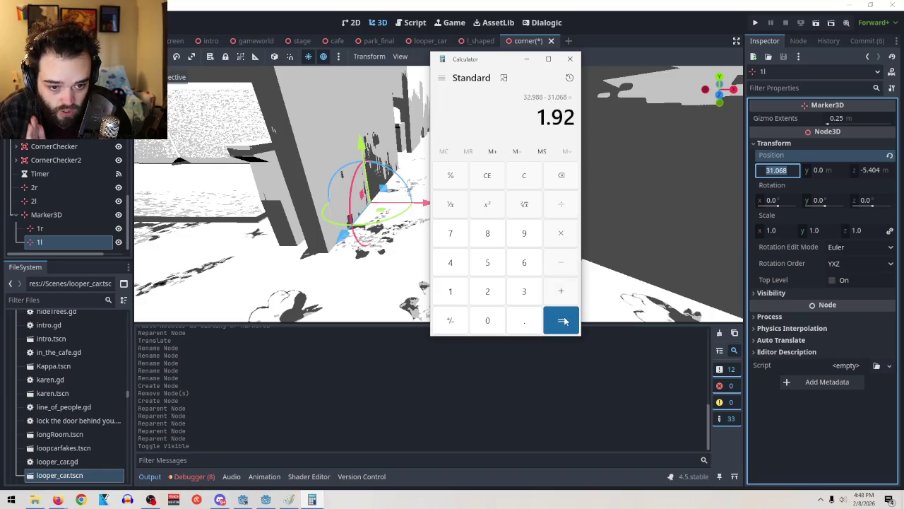
pyautogui.moveTo(575, 117)
pyautogui.mouseDown()
pyautogui.moveTo(551, 117)
pyautogui.moveTo(582, 127)
pyautogui.mouseUp()
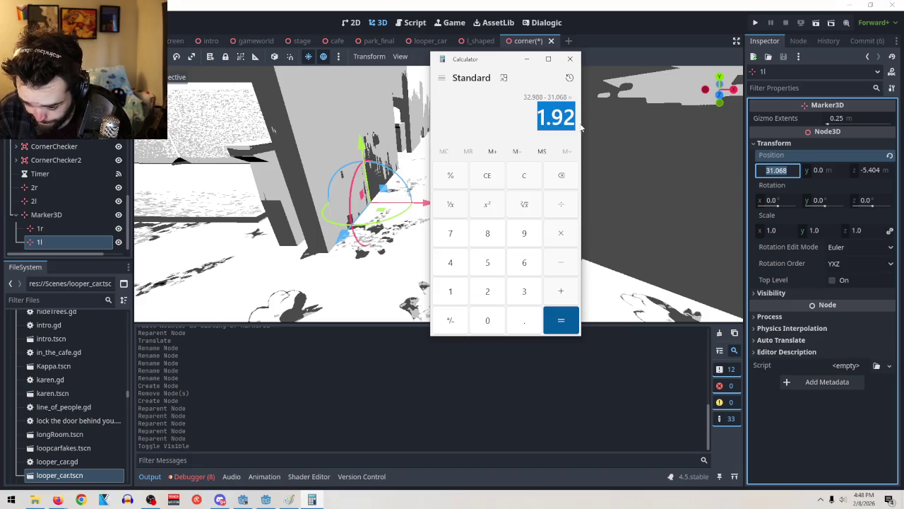
pyautogui.click(575, 62)
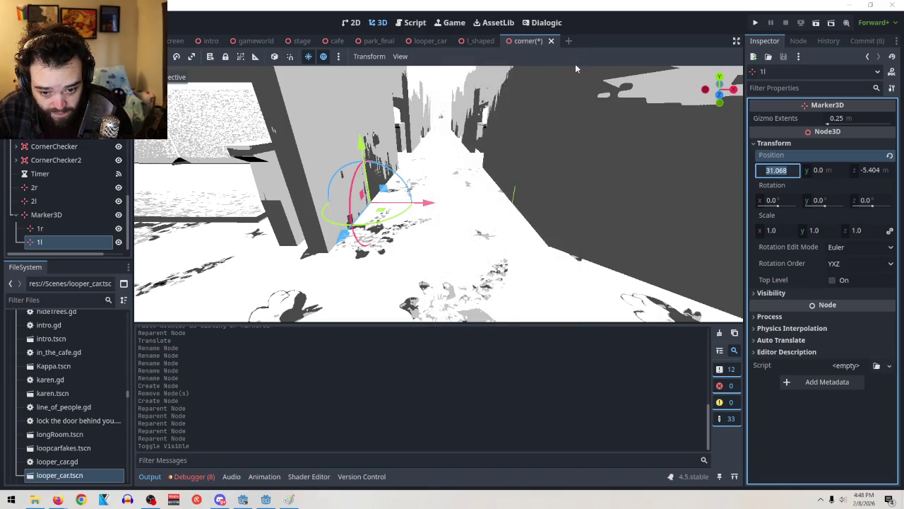
# Step: Leave marker 1l's X field unchanged and return to the corner.gd script
pyautogui.scroll(5, 84, 221)
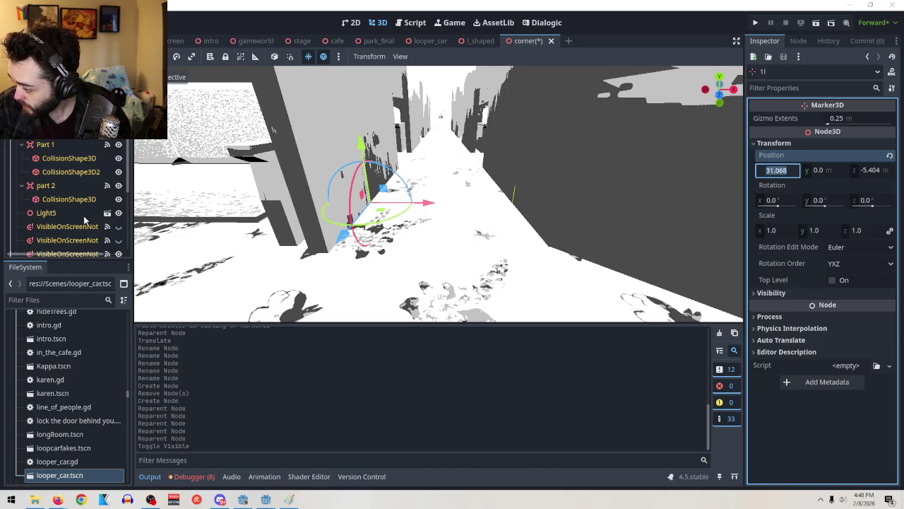
pyautogui.scroll(3, 77, 205)
pyautogui.scroll(2, 76, 206)
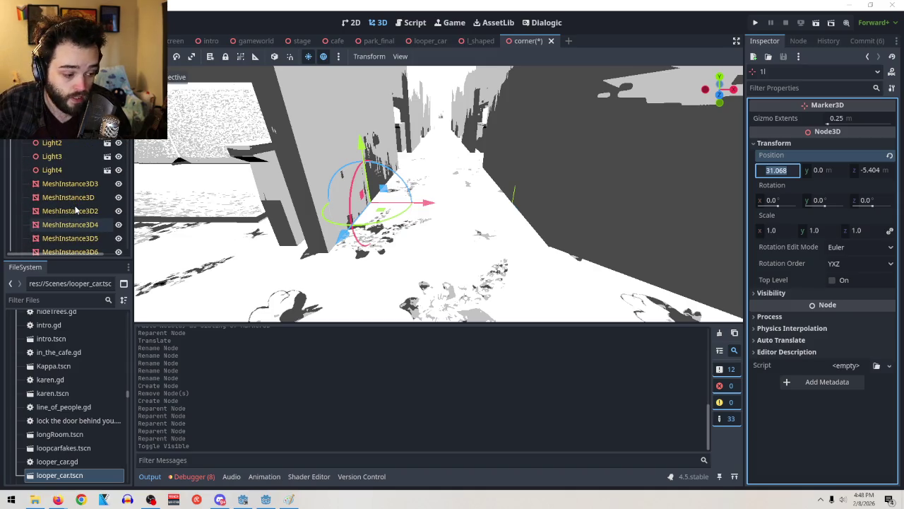
pyautogui.scroll(3, 76, 207)
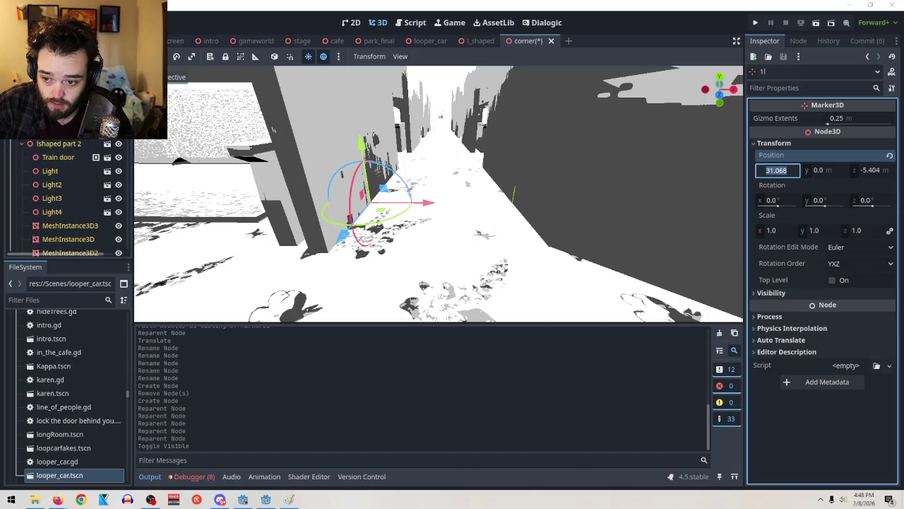
pyautogui.press('Return')
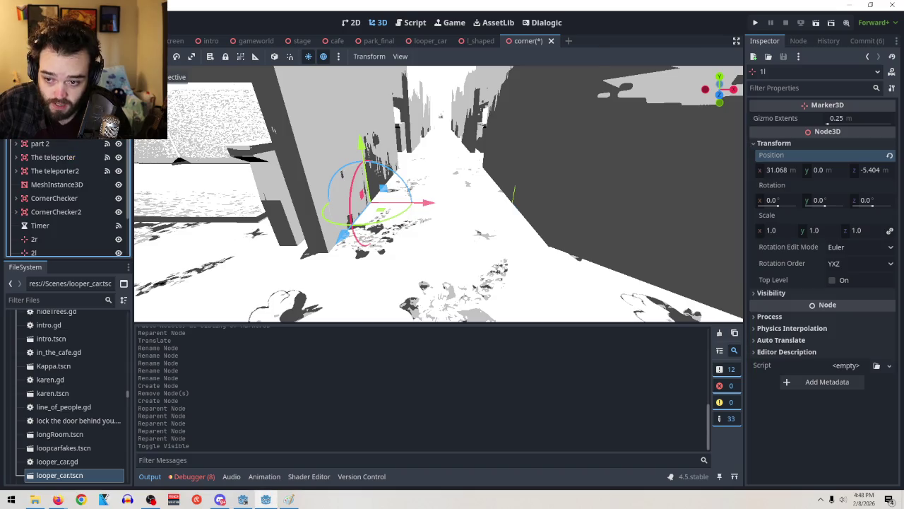
pyautogui.hotkey('ctrl', 'F3')
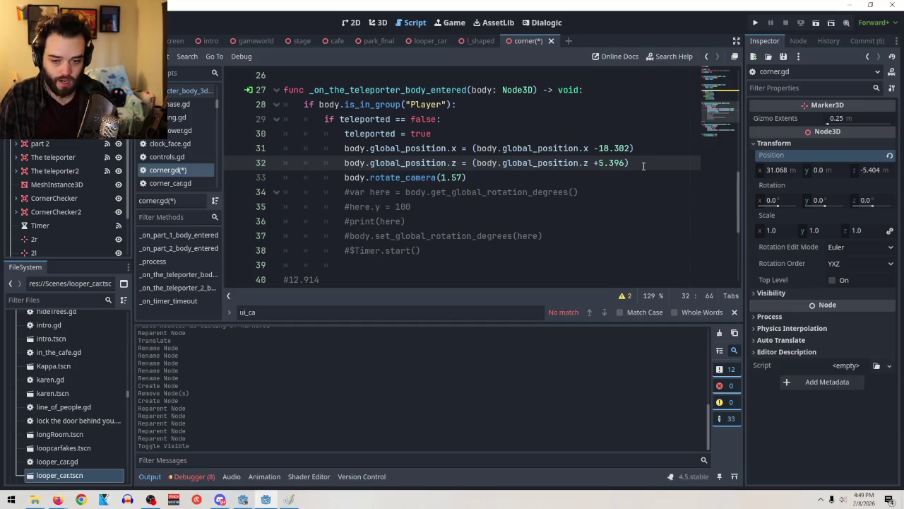
# Step: Add a line below the X offset that shifts X by an extra -1.92
pyautogui.click(650, 145)
pyautogui.press('Return')
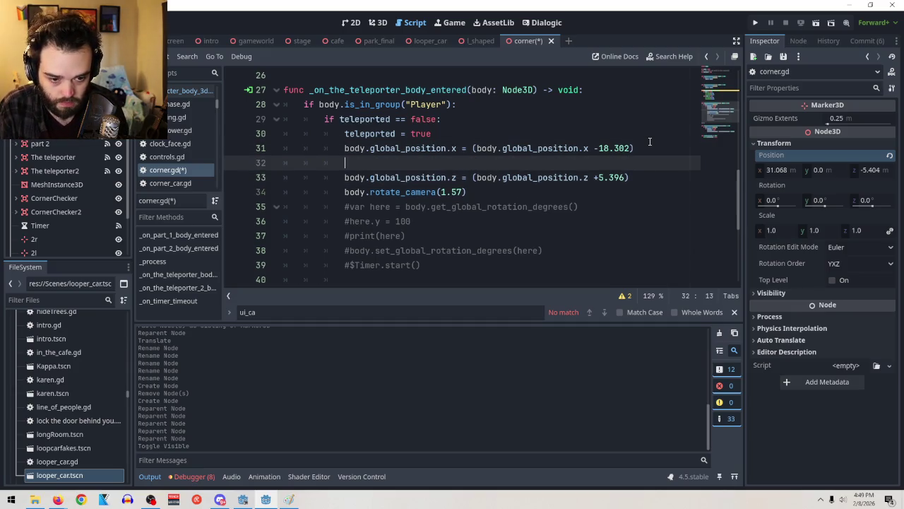
pyautogui.write('1.92')
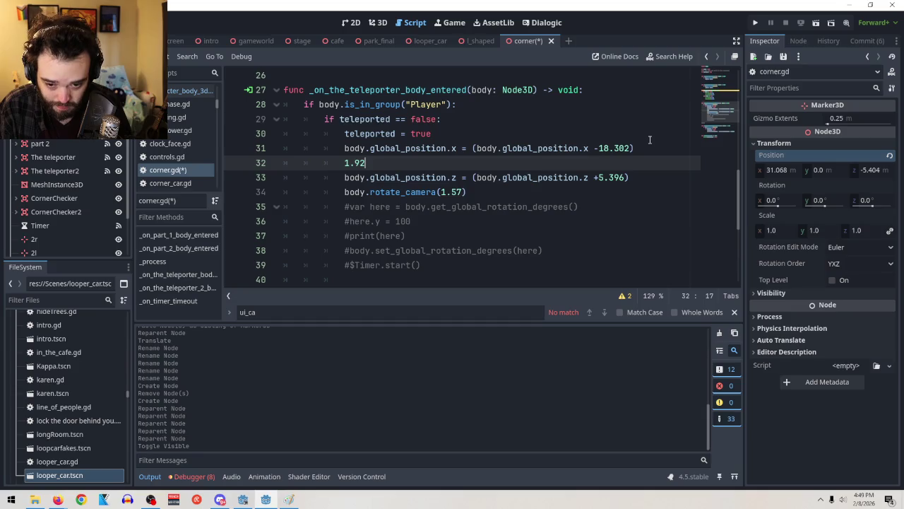
pyautogui.moveTo(650, 150); pyautogui.dragTo(339, 155)
pyautogui.hotkey('ctrl', 'c')
pyautogui.click(344, 163)
pyautogui.hotkey('ctrl', 'v')
pyautogui.moveTo(658, 163); pyautogui.dragTo(634, 163)
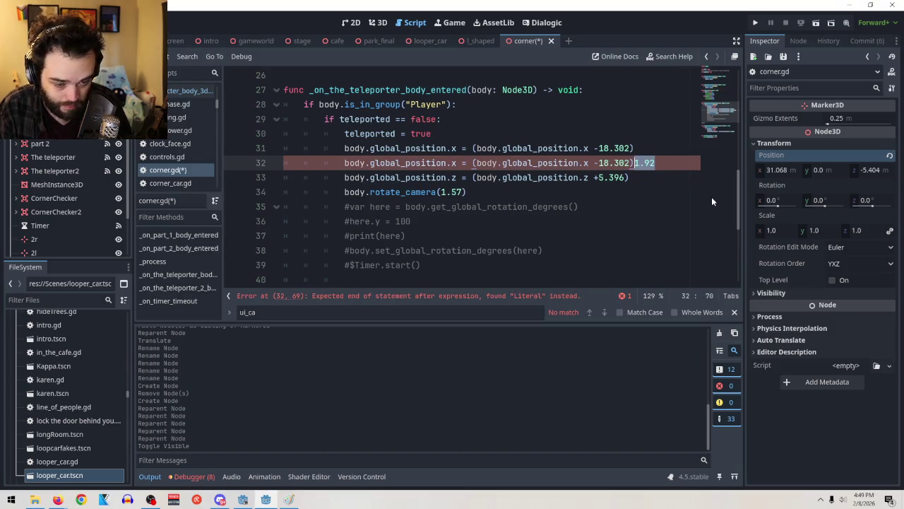
pyautogui.press('BackSpace')
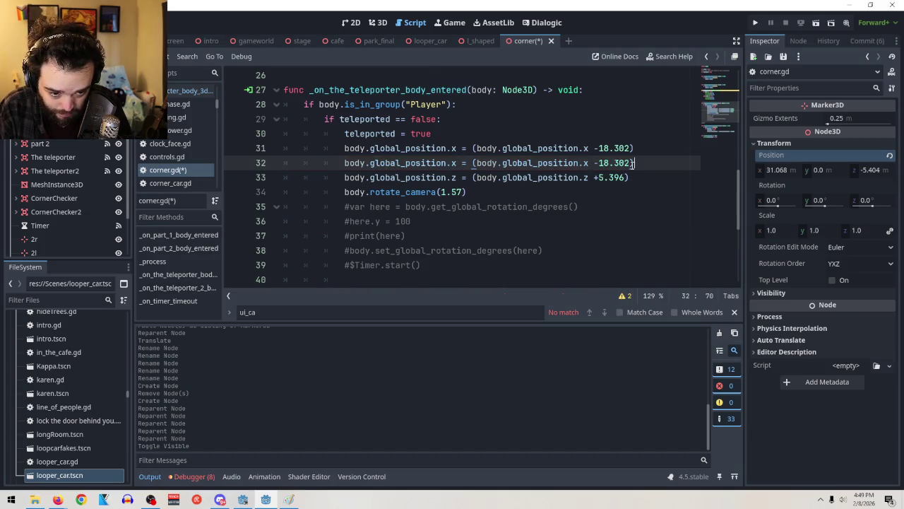
pyautogui.moveTo(634, 164); pyautogui.dragTo(599, 164)
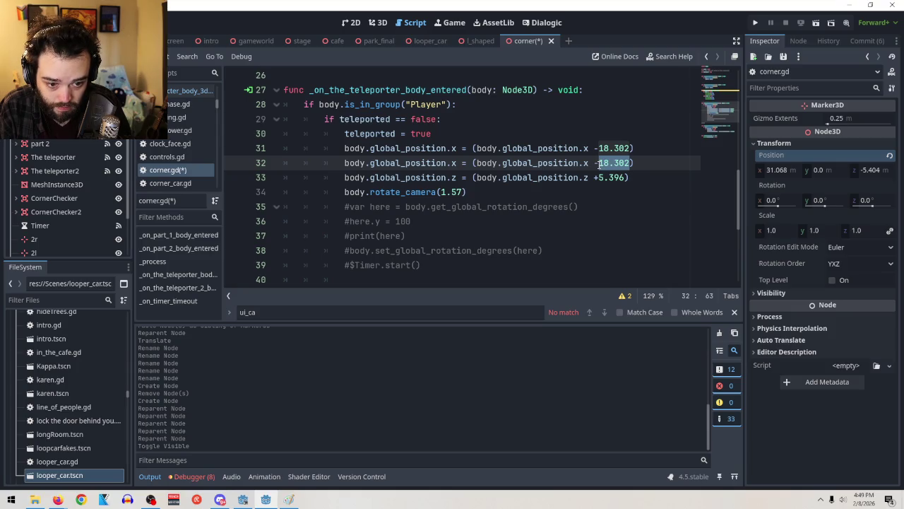
pyautogui.write('1.92')
# Step: Add a +1.92 Z offset line below the 5.396 one and launch a test run
pyautogui.moveTo(630, 178); pyautogui.dragTo(346, 178)
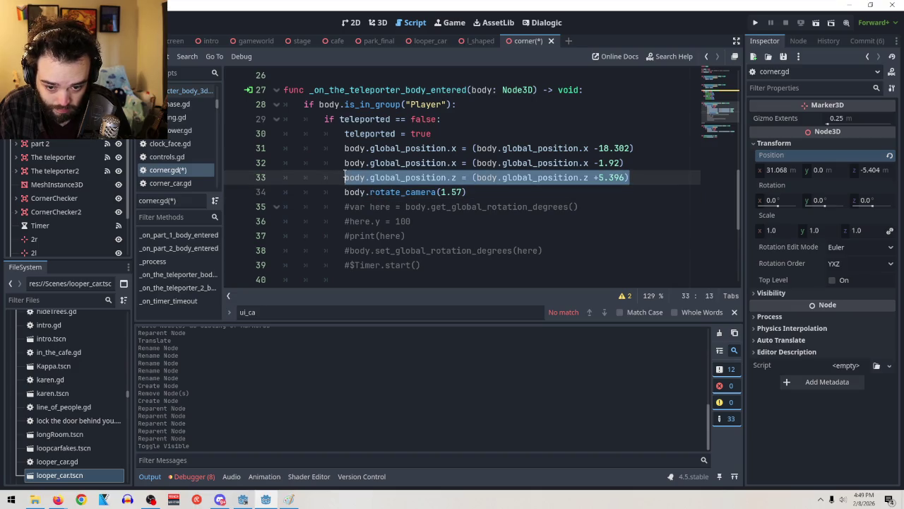
pyautogui.click(648, 171)
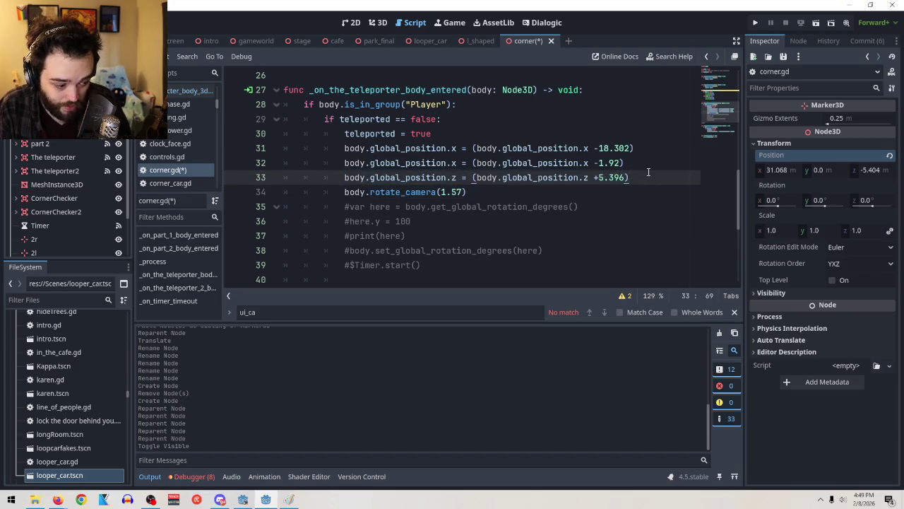
pyautogui.press('Return')
pyautogui.hotkey('ctrl', 'v')
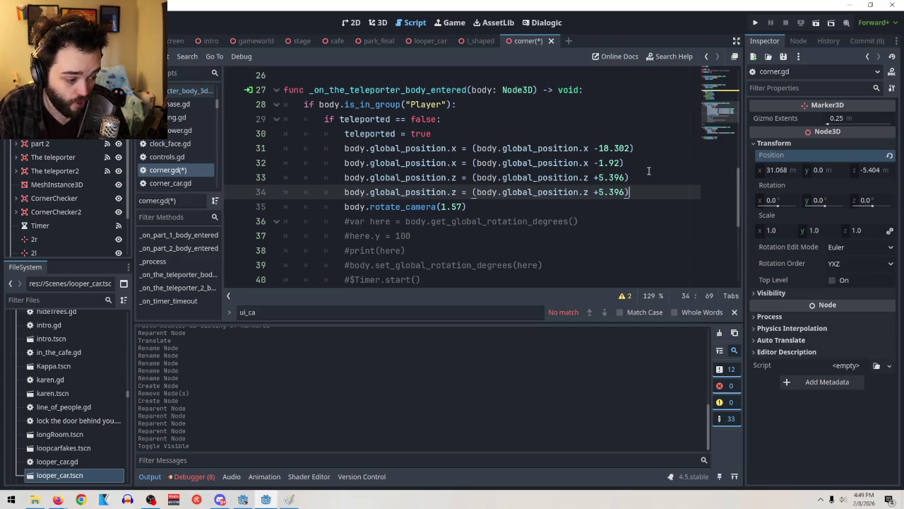
pyautogui.moveTo(622, 163); pyautogui.dragTo(594, 163)
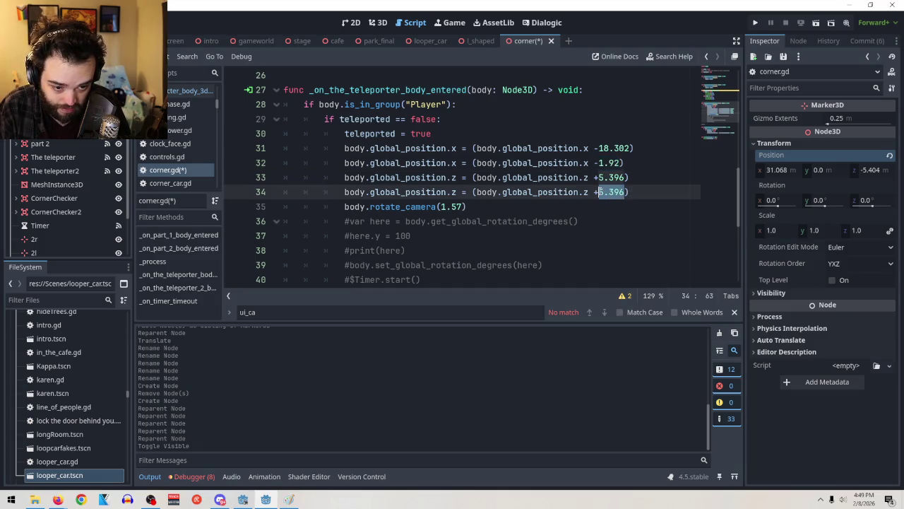
pyautogui.write('-1.92')
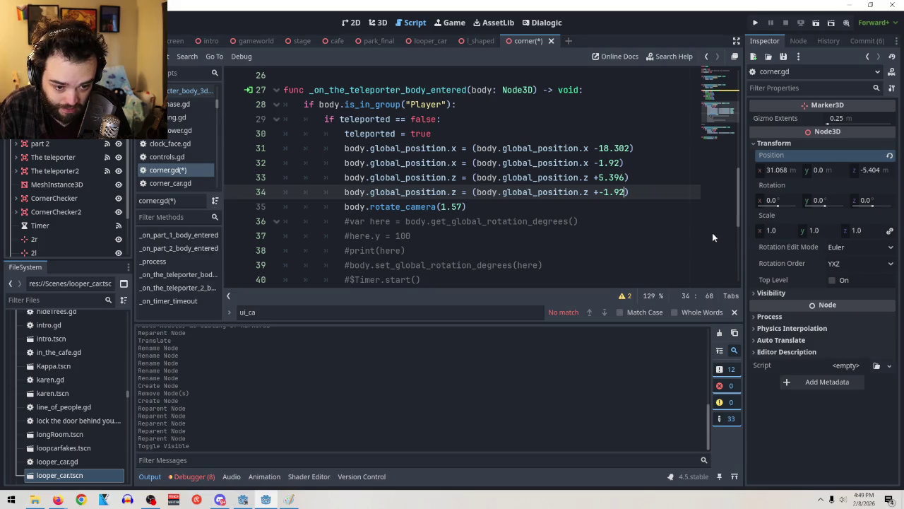
pyautogui.click(604, 191)
pyautogui.press('BackSpace')
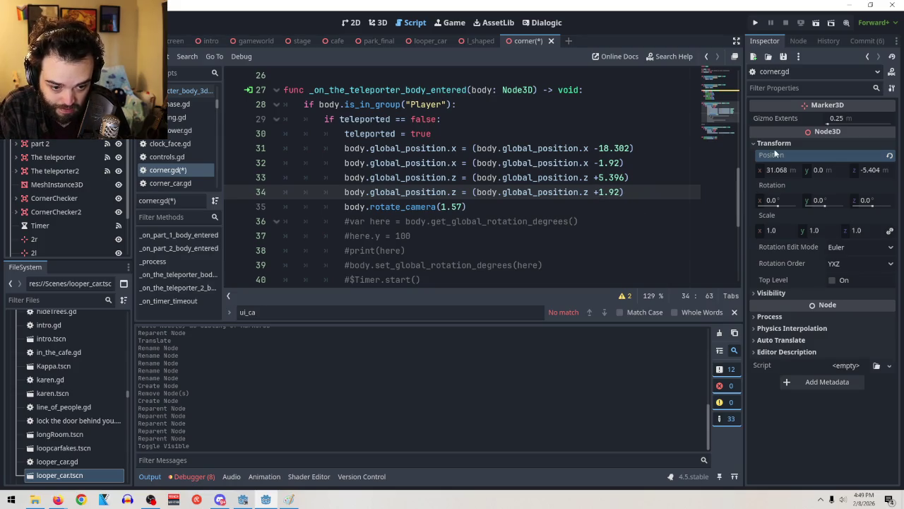
pyautogui.click(814, 27)
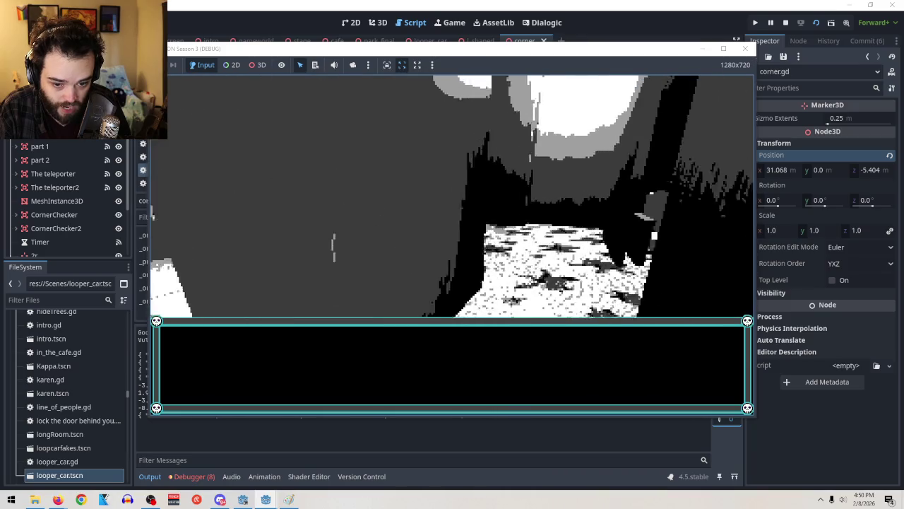
# Step: After another test run, delete the extra +1.92 Z and -1.92 X offset lines
pyautogui.press('F8')
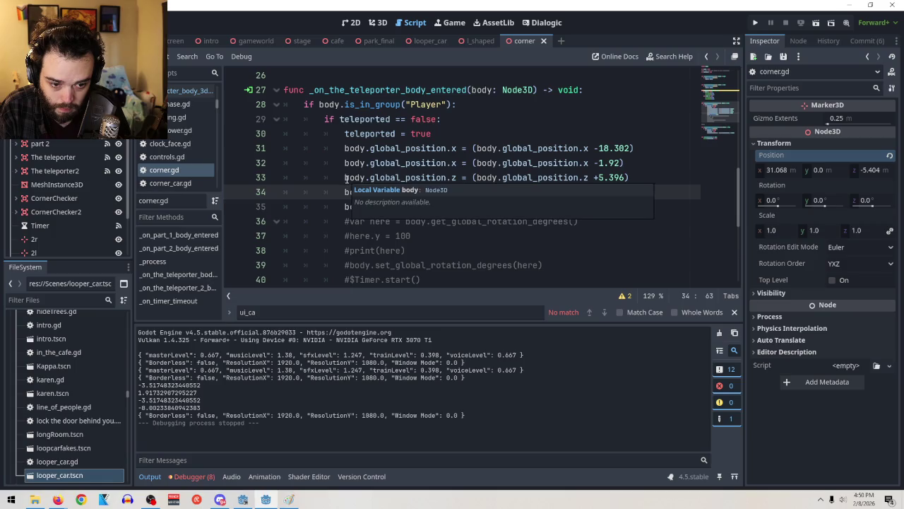
pyautogui.click(815, 23)
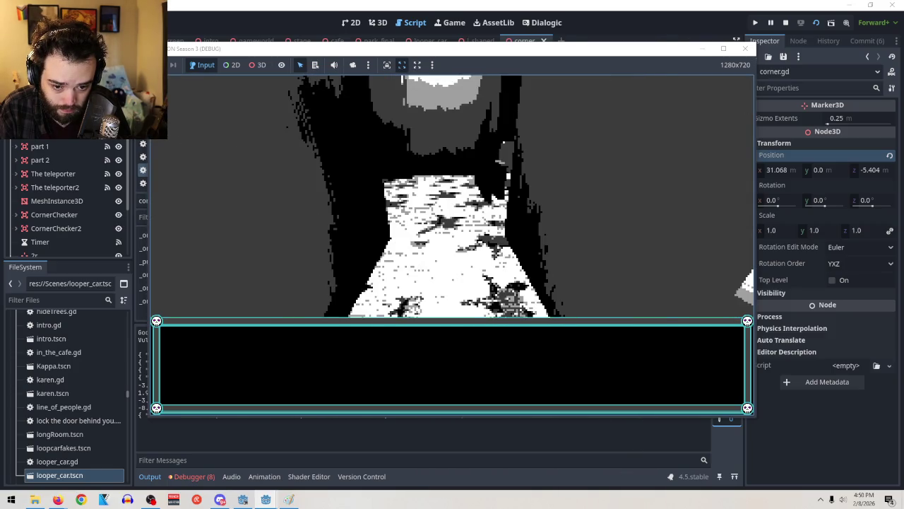
pyautogui.press('F8')
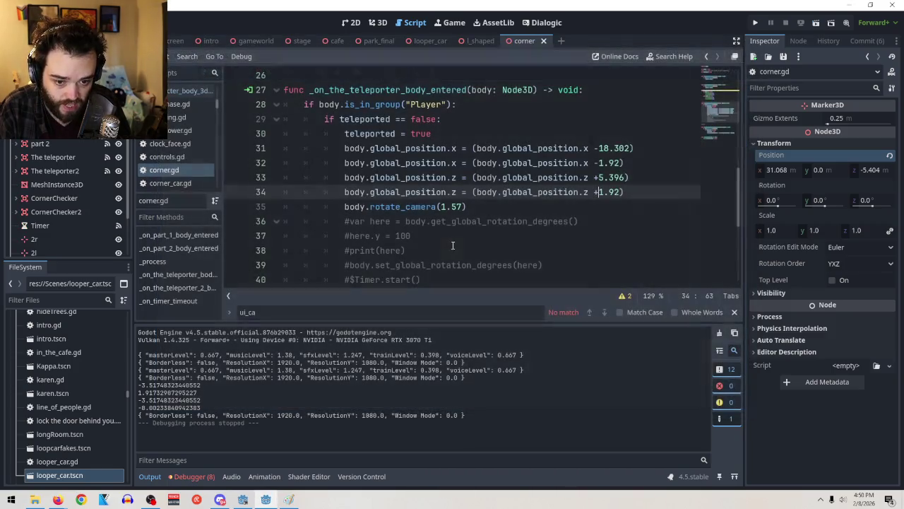
pyautogui.moveTo(623, 191); pyautogui.dragTo(238, 198)
pyautogui.press('BackSpace')
pyautogui.press('BackSpace')
pyautogui.moveTo(636, 163); pyautogui.dragTo(284, 164)
pyautogui.press('BackSpace')
pyautogui.press('BackSpace')
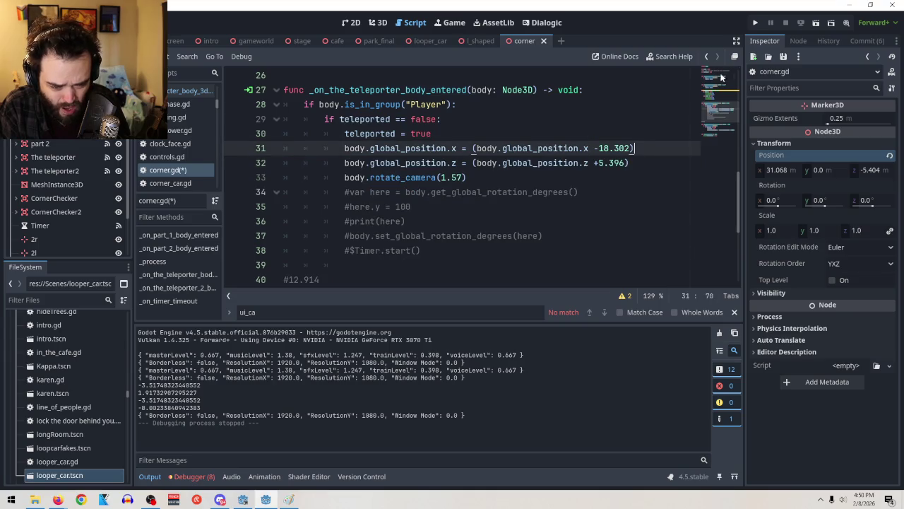
# Step: Test-run the scene three more times with the original offsets, stopping each run
pyautogui.click(815, 22)
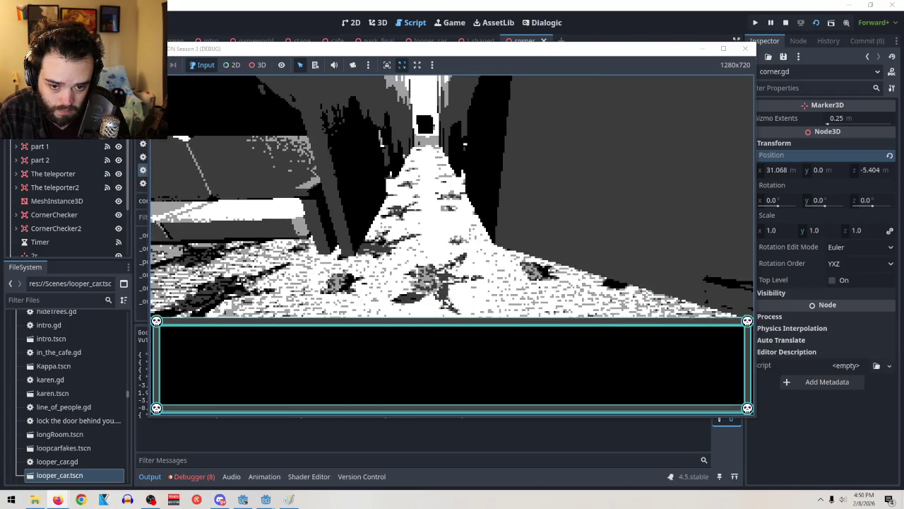
pyautogui.press('F8')
pyautogui.click(816, 23)
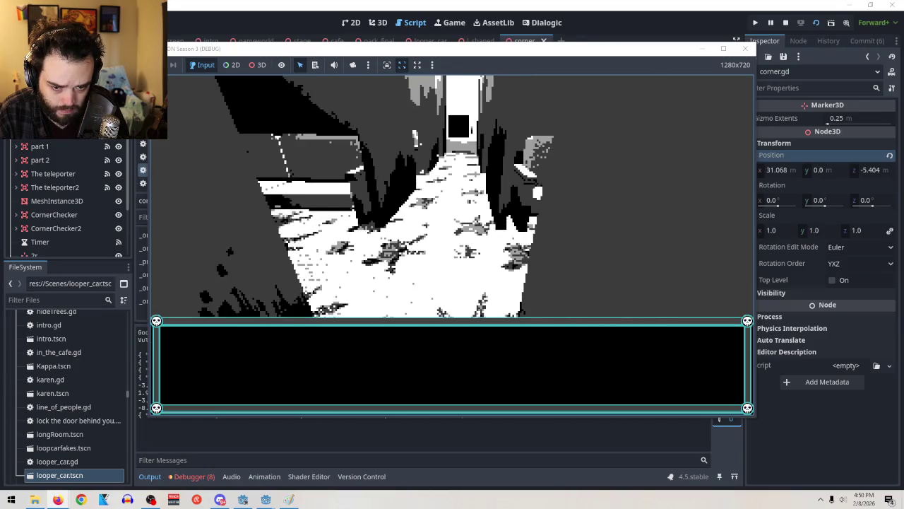
pyautogui.press('F8')
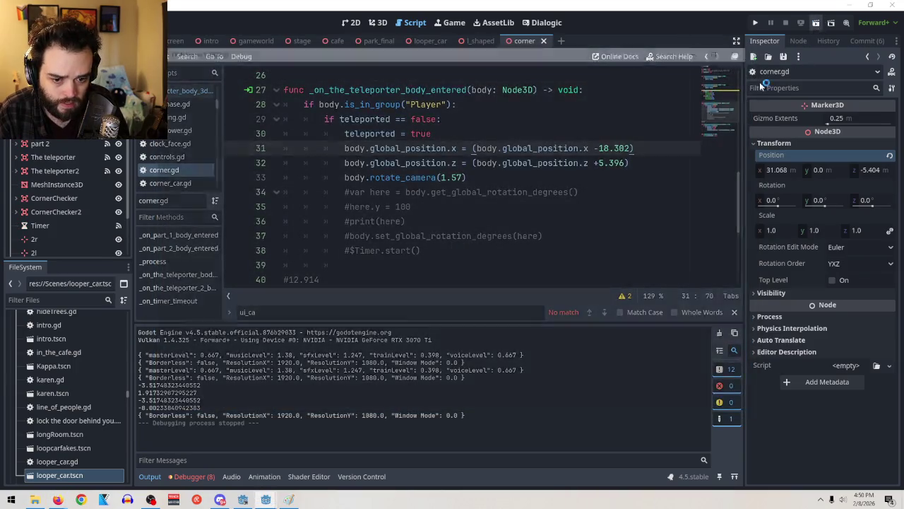
pyautogui.press('F5')
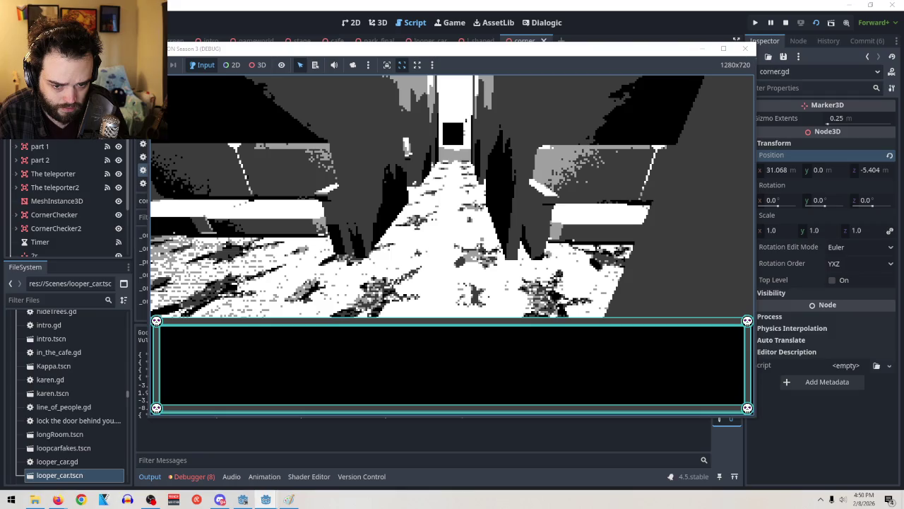
pyautogui.press('F8')
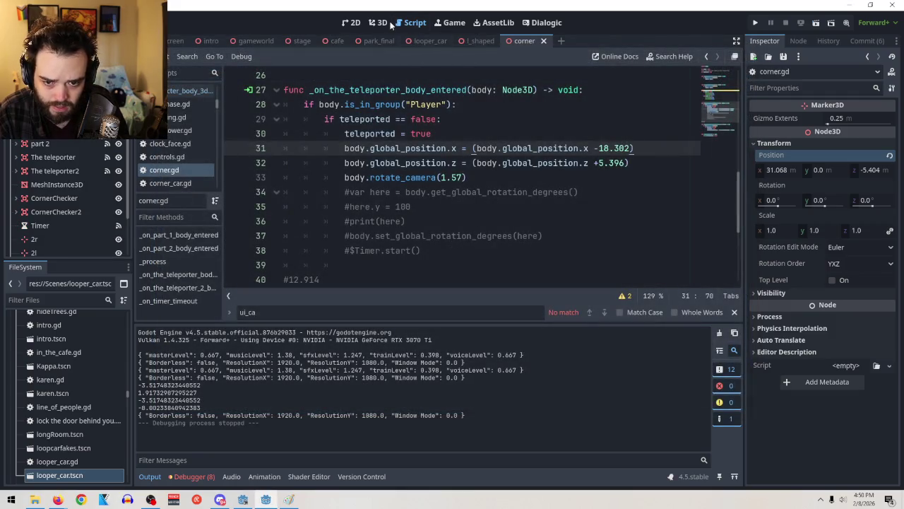
# Step: View the corner level from above and toggle Part 1's visibility off and back on
pyautogui.click(379, 23)
pyautogui.press('f')
pyautogui.scroll(-5, 509, 211)
pyautogui.moveTo(511, 218)
pyautogui.mouseDown()
pyautogui.moveTo(457, 321)
pyautogui.moveTo(492, 127)
pyautogui.mouseUp()
pyautogui.click(486, 175)
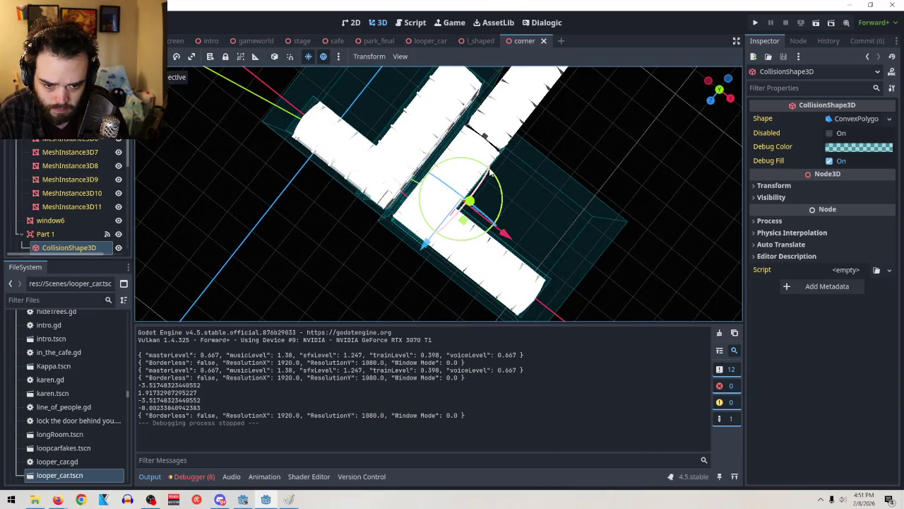
pyautogui.click(118, 234)
pyautogui.click(118, 234)
pyautogui.click(62, 234)
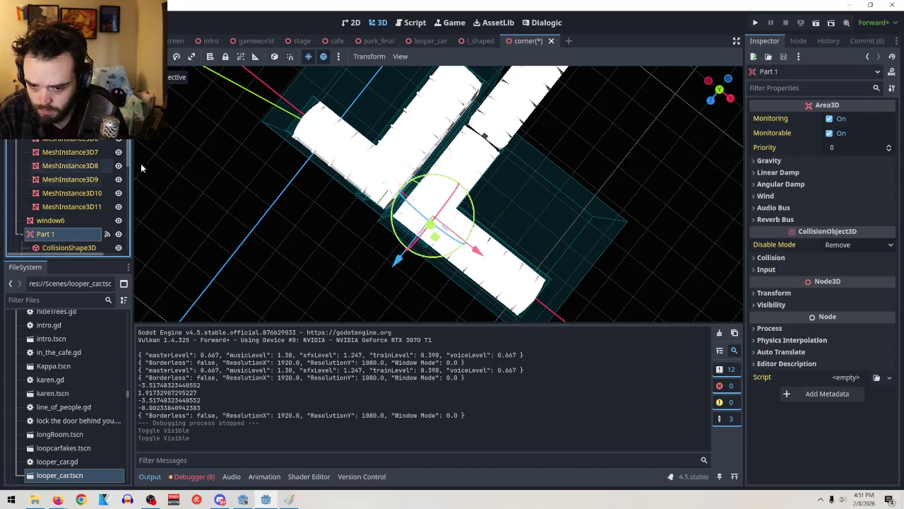
# Step: Hide the upper L-shaped piece, lshaped part 2, and start a test run
pyautogui.click(484, 153)
pyautogui.scroll(1, 41, 158)
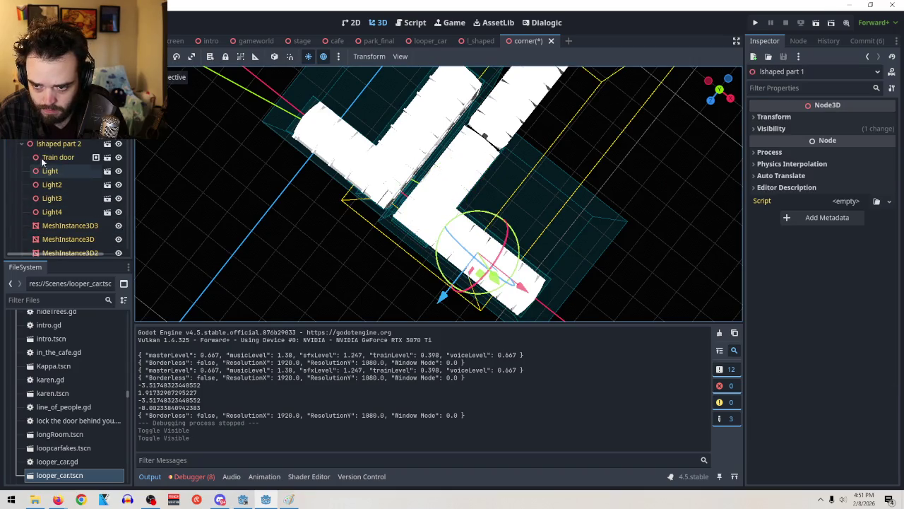
pyautogui.click(119, 144)
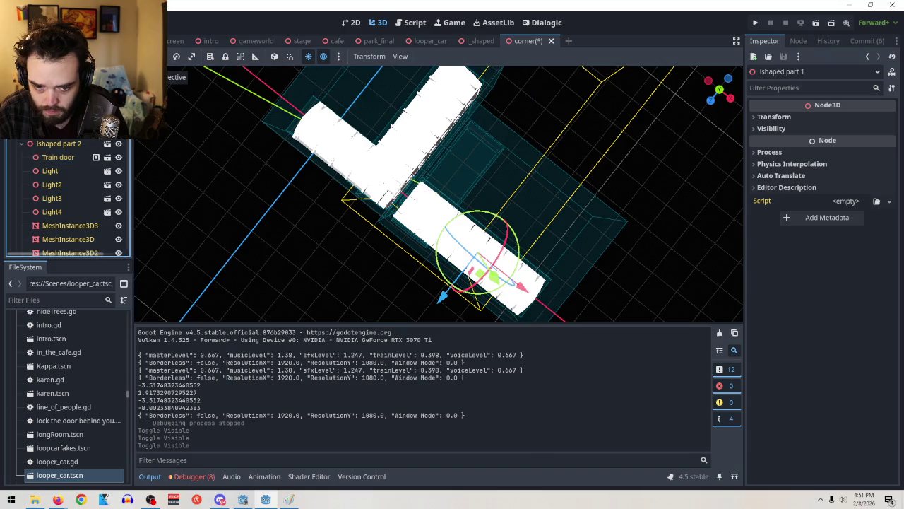
pyautogui.click(410, 145)
pyautogui.click(119, 243)
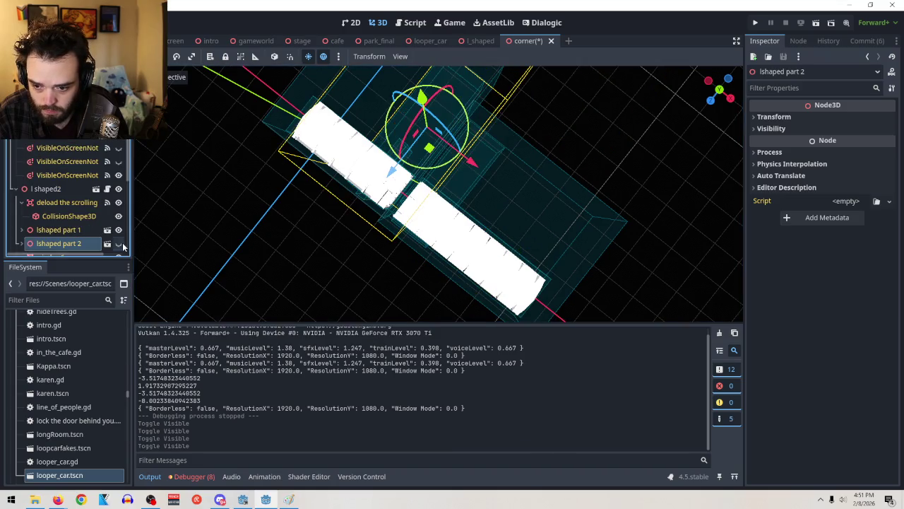
pyautogui.click(816, 27)
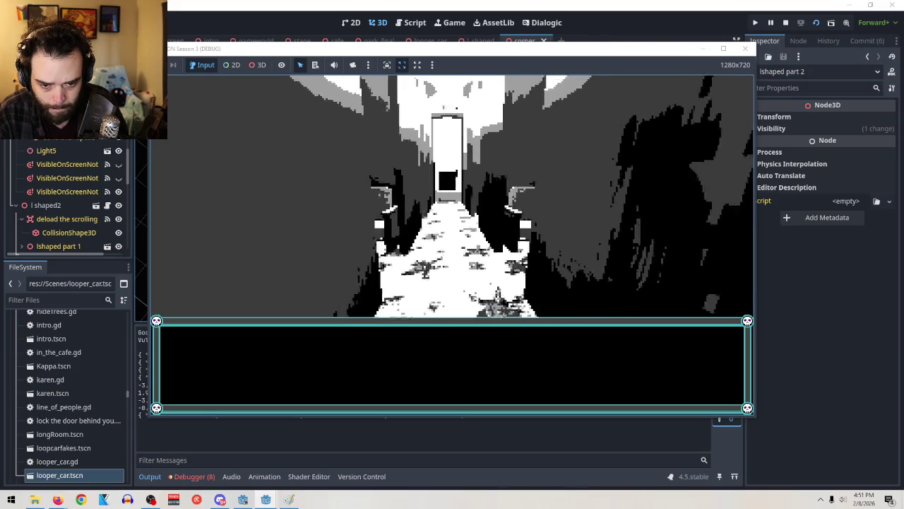
pyautogui.click(745, 48)
pyautogui.click(817, 24)
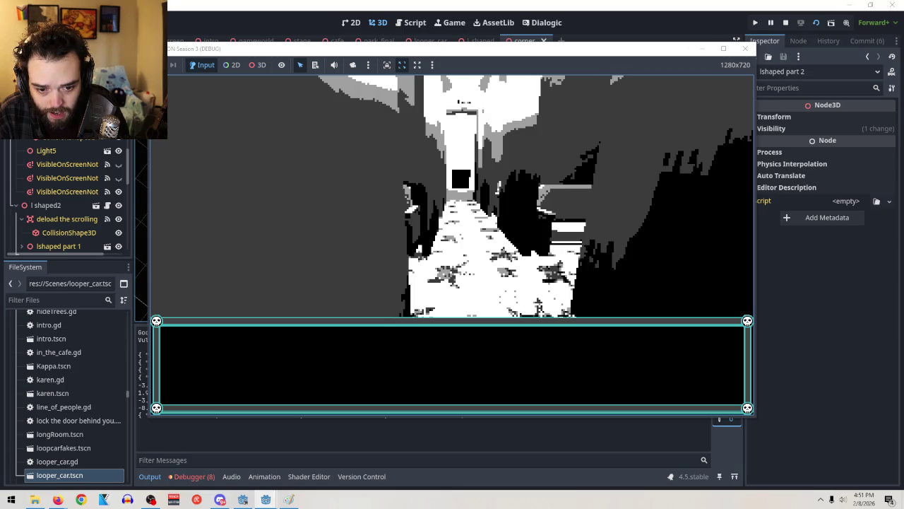
pyautogui.press('F8')
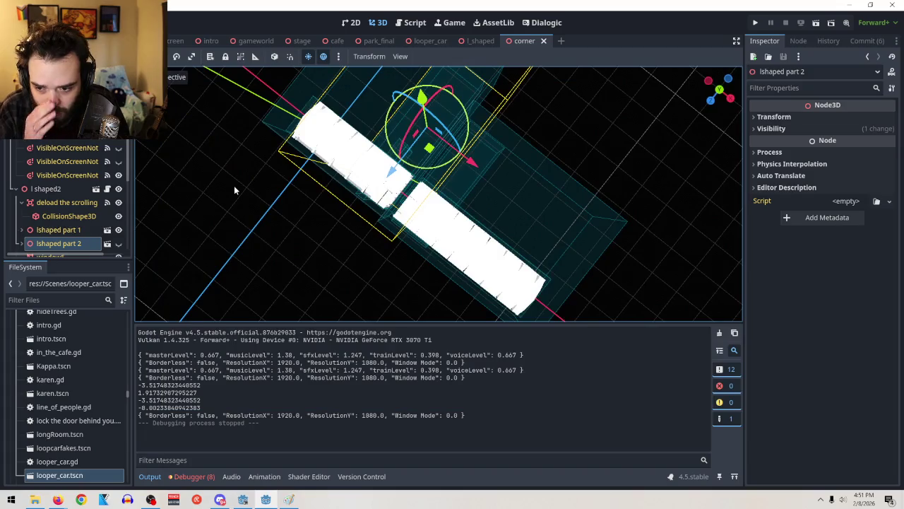
# Step: Back in corner.gd, insert a new line below the -18.302 X offset line
pyautogui.scroll(10, 77, 216)
pyautogui.scroll(3, 76, 198)
pyautogui.hotkey('ctrl', 'F3')
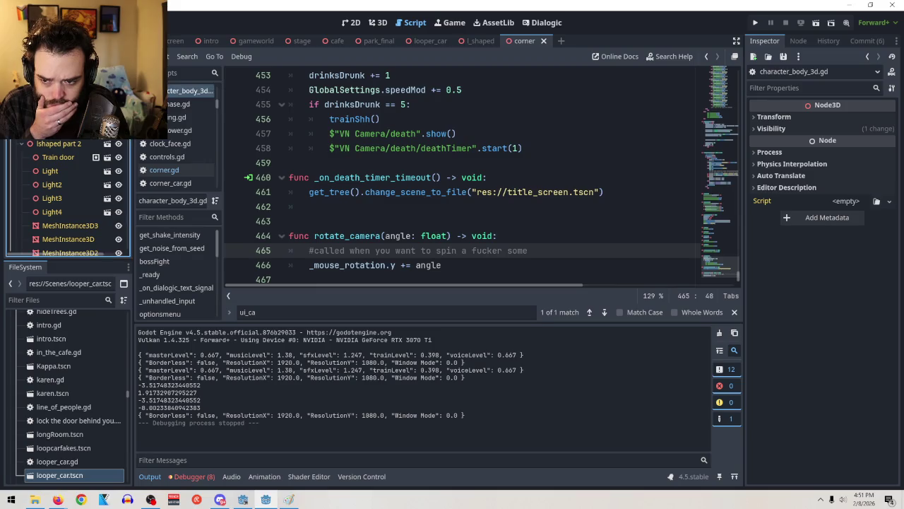
pyautogui.click(169, 170)
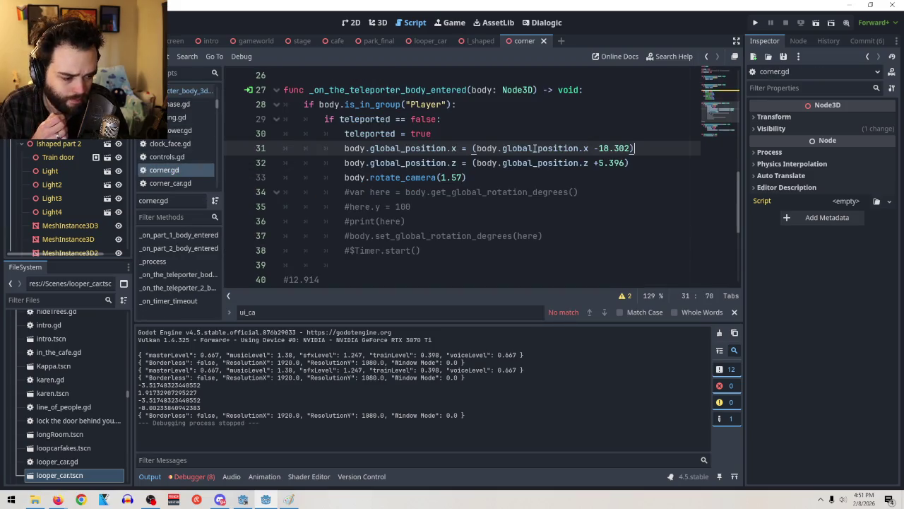
pyautogui.hotkey('ctrl', 'shift', 'Left')
pyautogui.press('BackSpace')
pyautogui.press('BackSpace')
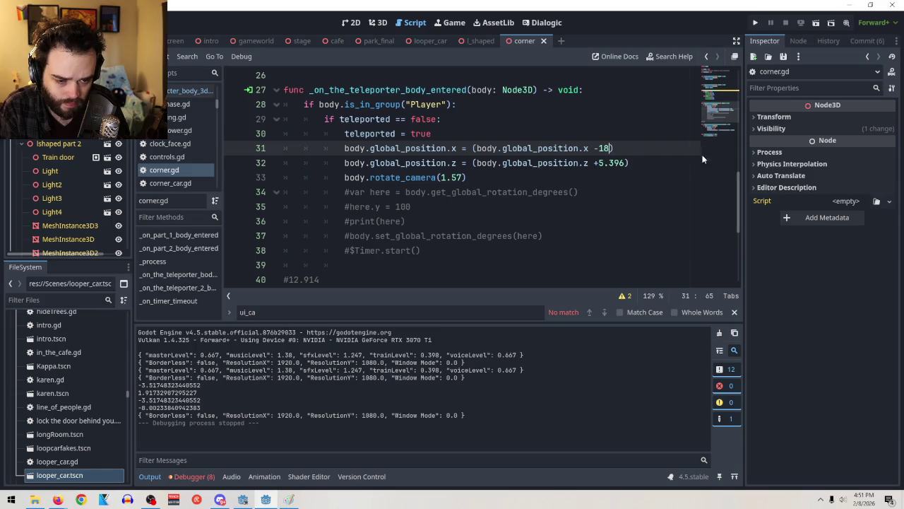
pyautogui.moveTo(625, 163); pyautogui.dragTo(611, 163)
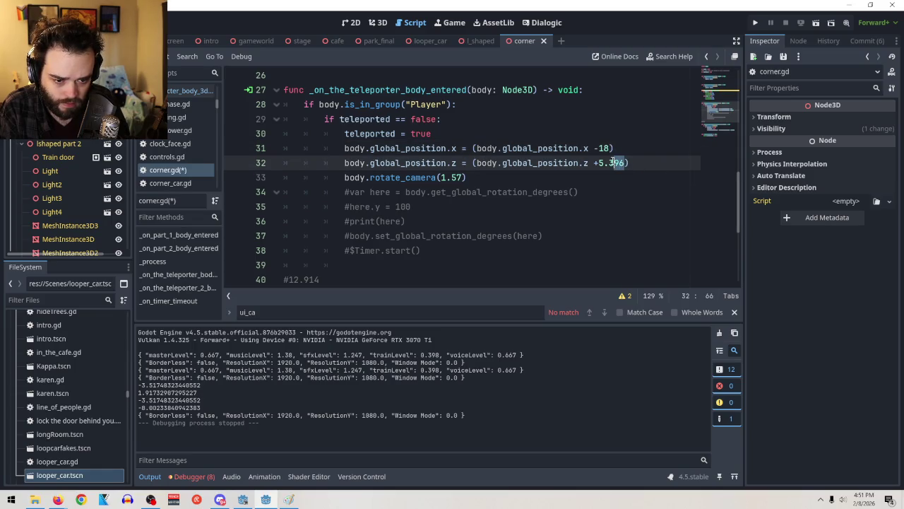
pyautogui.hotkey('ctrl', 'z')
pyautogui.click(685, 152)
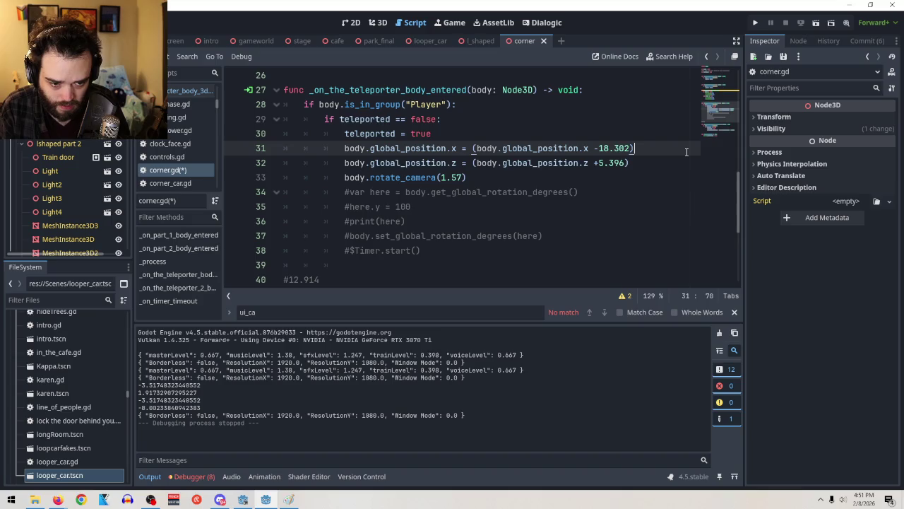
pyautogui.press('Return')
pyautogui.write('#')
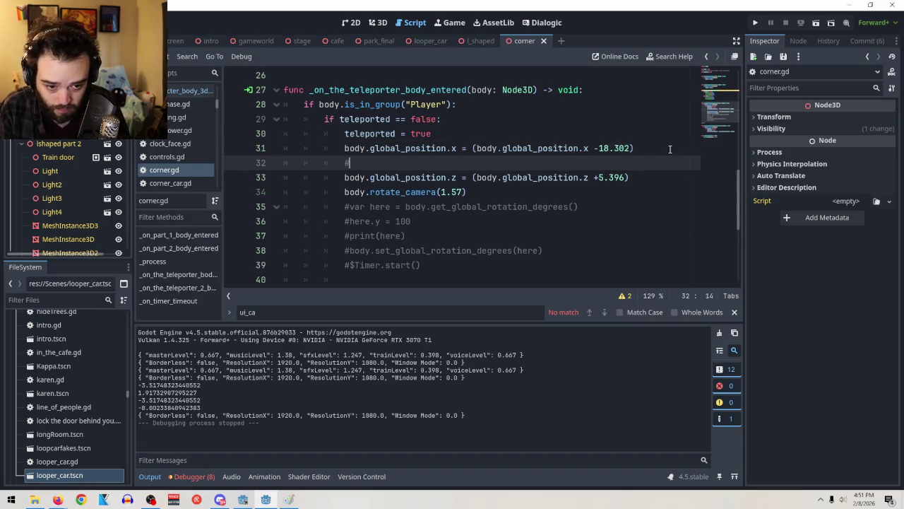
# Step: Copy -18.302 into the comment line below the X offset
pyautogui.moveTo(631, 148); pyautogui.dragTo(597, 148)
pyautogui.click(604, 148)
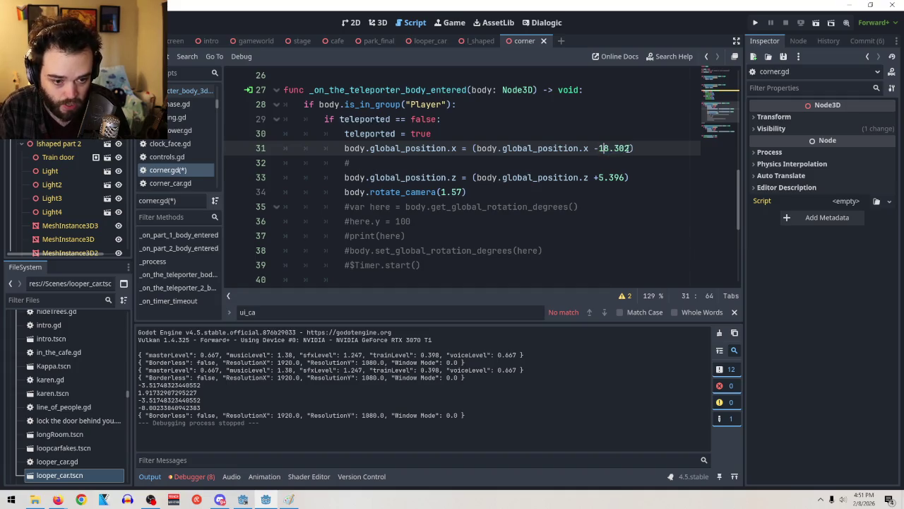
pyautogui.keyDown('shift'); pyautogui.click(595, 148); pyautogui.keyUp('shift')
pyautogui.hotkey('ctrl', 'c')
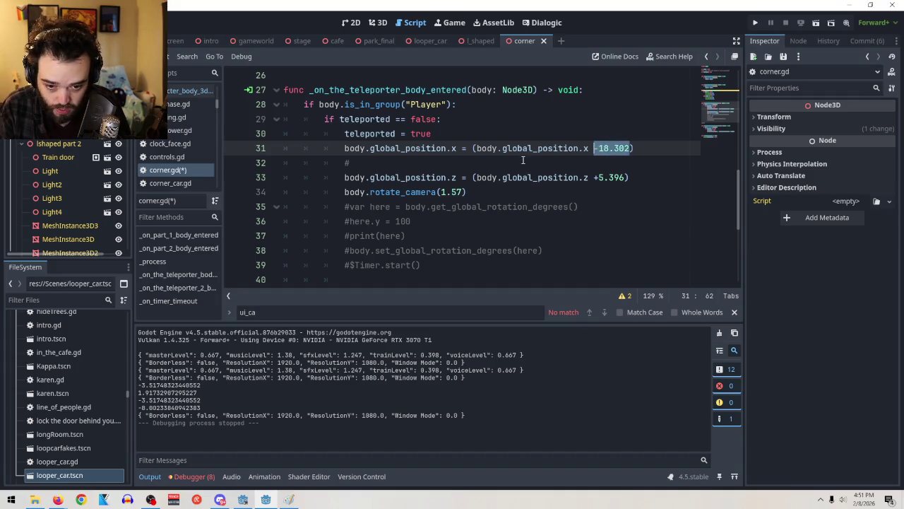
pyautogui.click(550, 163)
pyautogui.hotkey('ctrl', 'v')
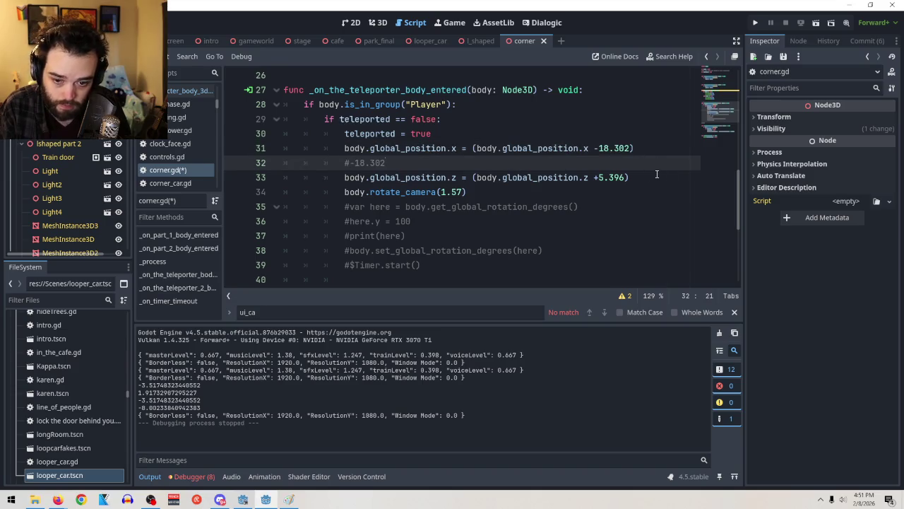
# Step: Add a comment line below the Z offset holding +5.396
pyautogui.click(645, 176)
pyautogui.press('Return')
pyautogui.write("'")
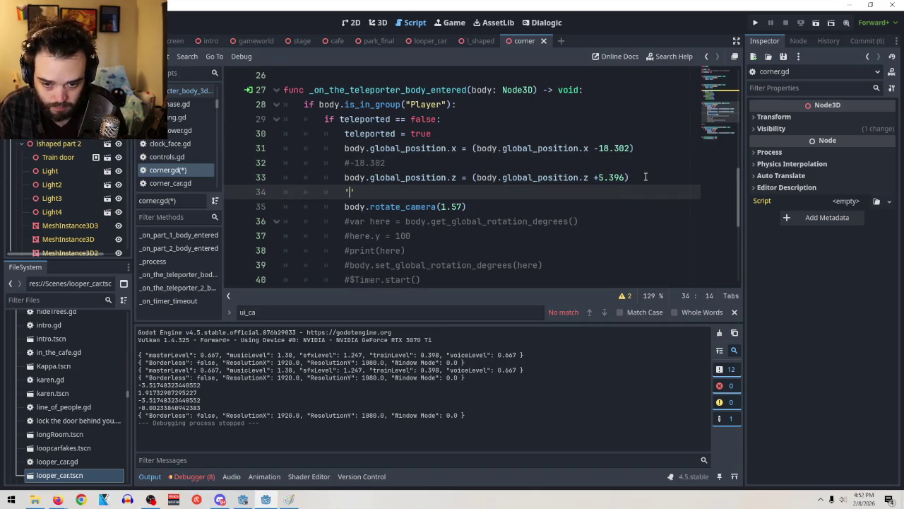
pyautogui.press('BackSpace')
pyautogui.press('BackSpace')
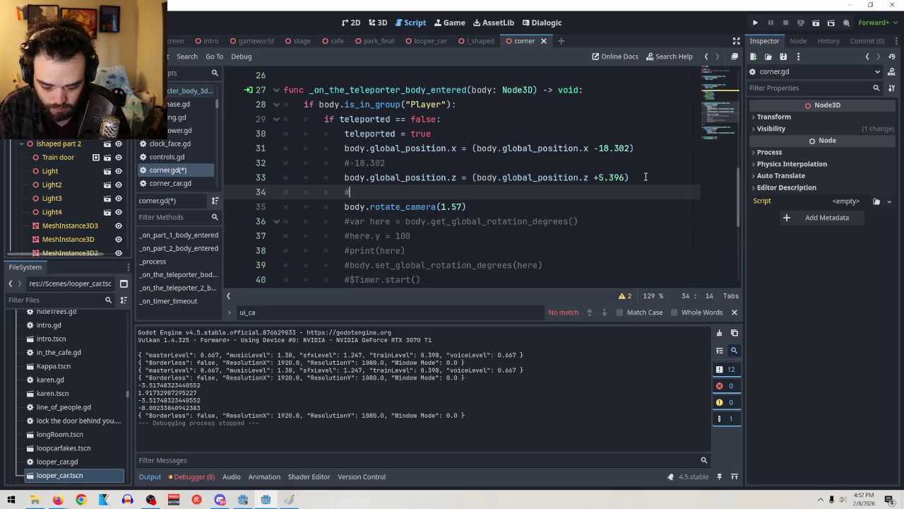
pyautogui.moveTo(623, 177); pyautogui.dragTo(594, 177)
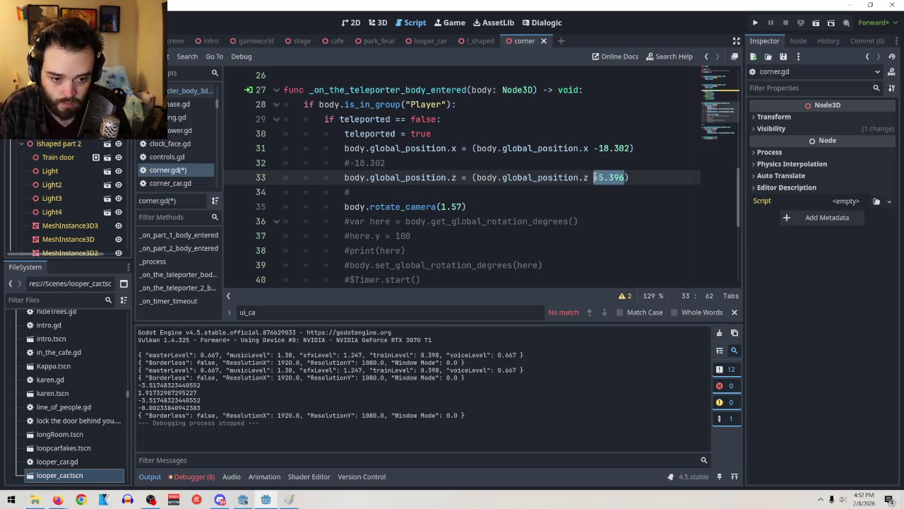
pyautogui.click(388, 197)
pyautogui.hotkey('ctrl', 'v')
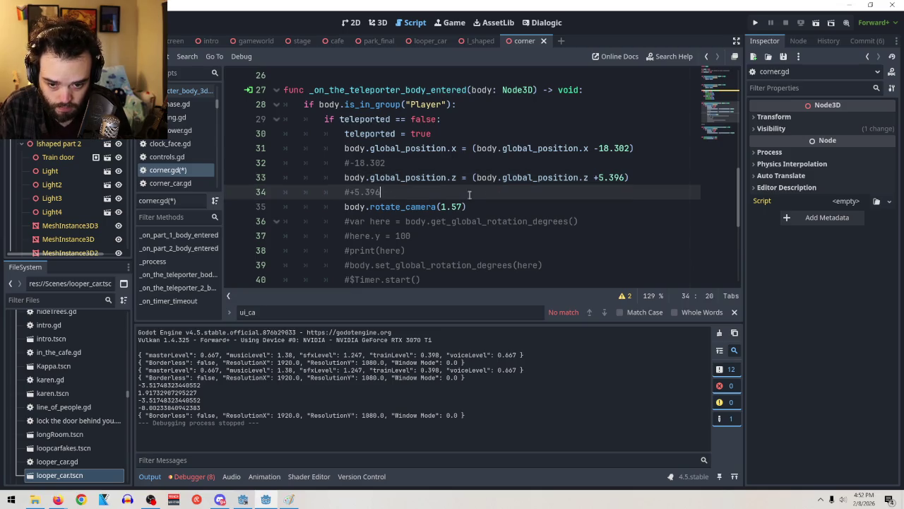
# Step: Round the offsets to -18 in X and +5 in Z, then run the current scene
pyautogui.click(630, 148)
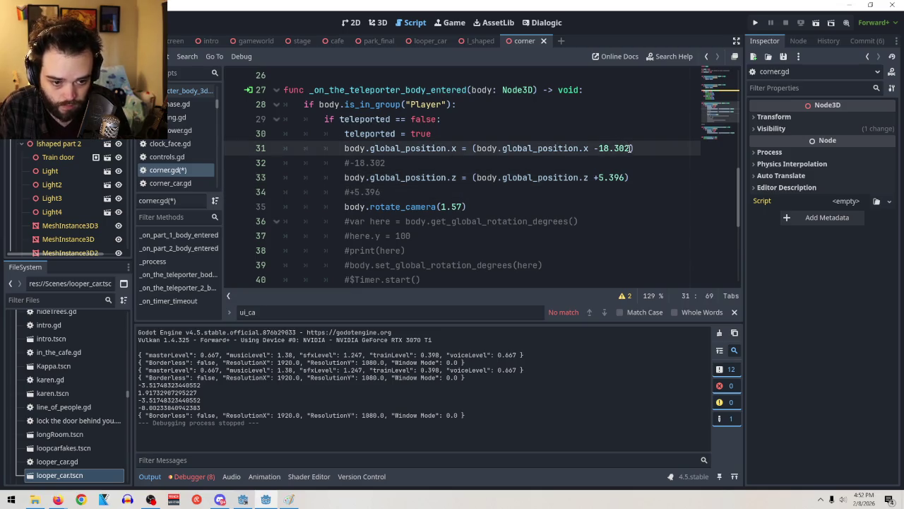
pyautogui.moveTo(632, 147); pyautogui.dragTo(610, 147)
pyautogui.press('BackSpace')
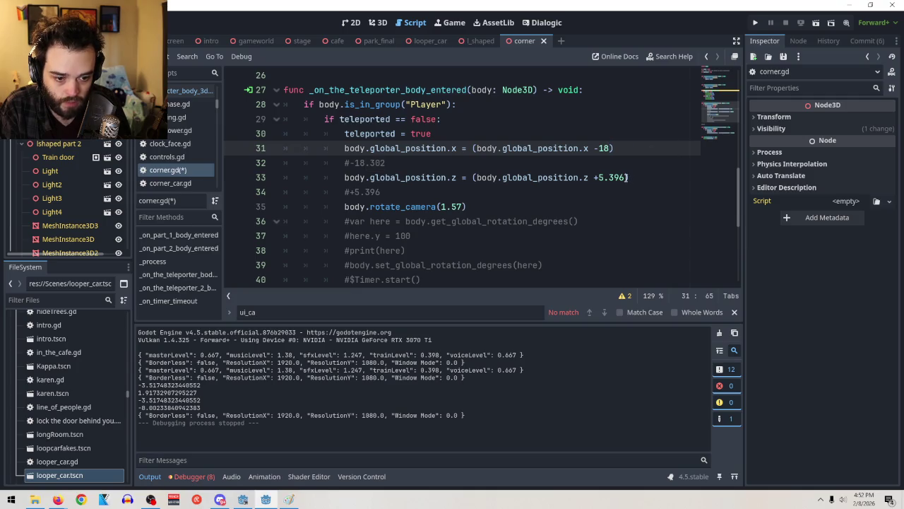
pyautogui.moveTo(625, 177); pyautogui.dragTo(604, 177)
pyautogui.press('BackSpace')
pyautogui.click(816, 23)
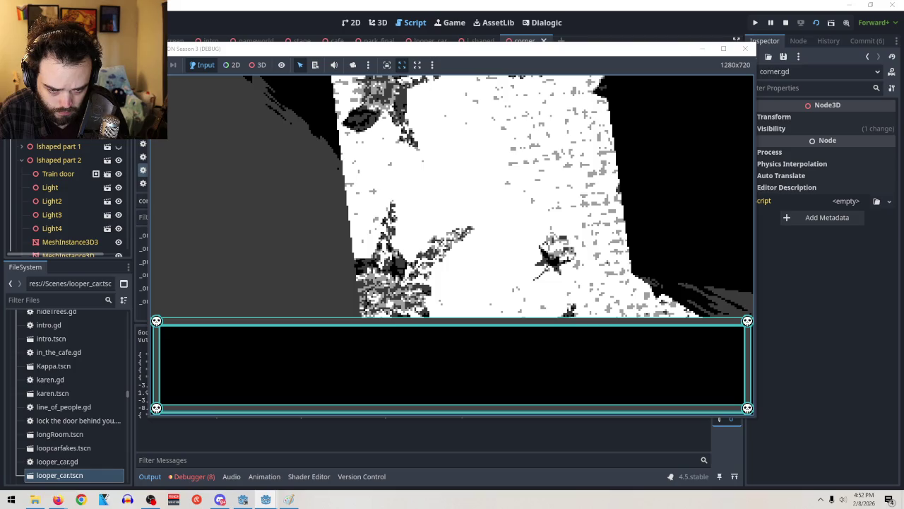
pyautogui.press('Escape')
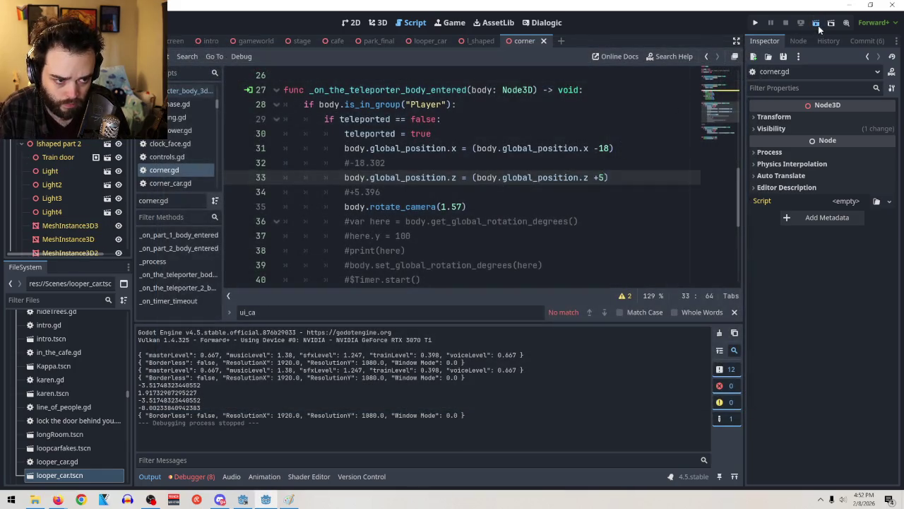
pyautogui.click(817, 24)
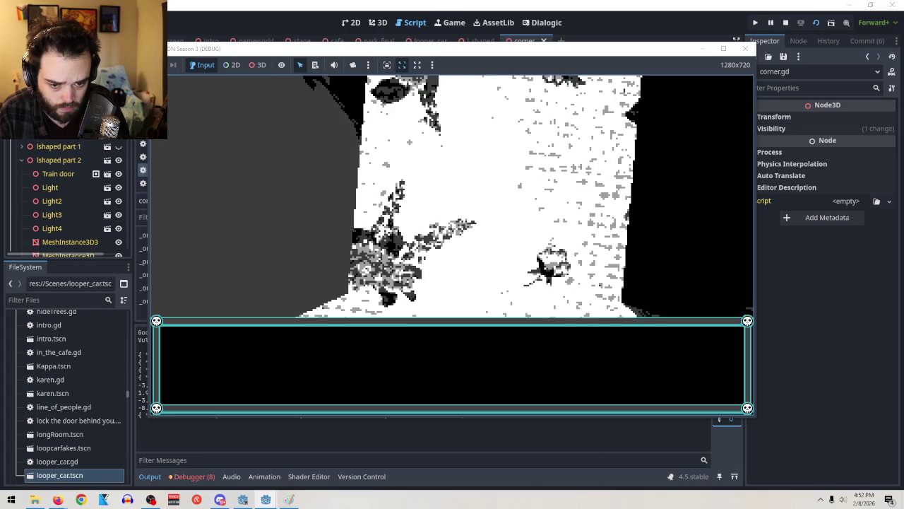
pyautogui.press('F8')
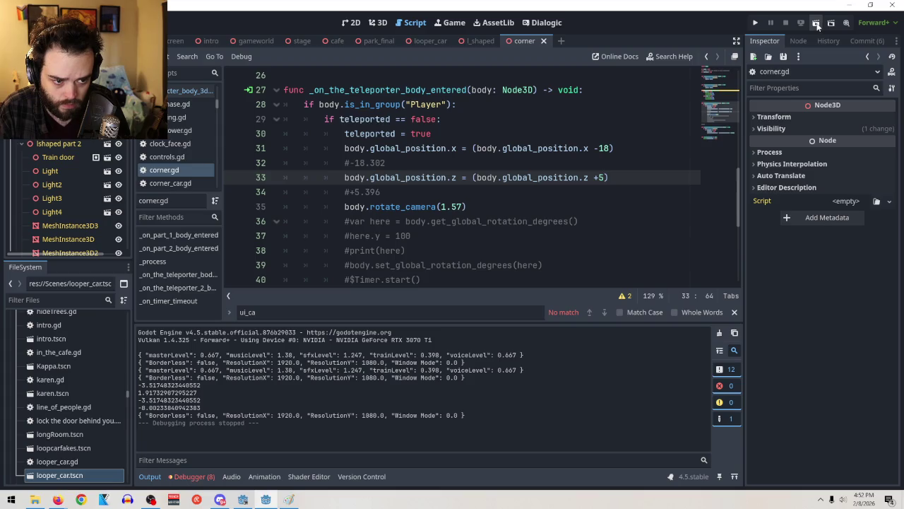
pyautogui.click(817, 23)
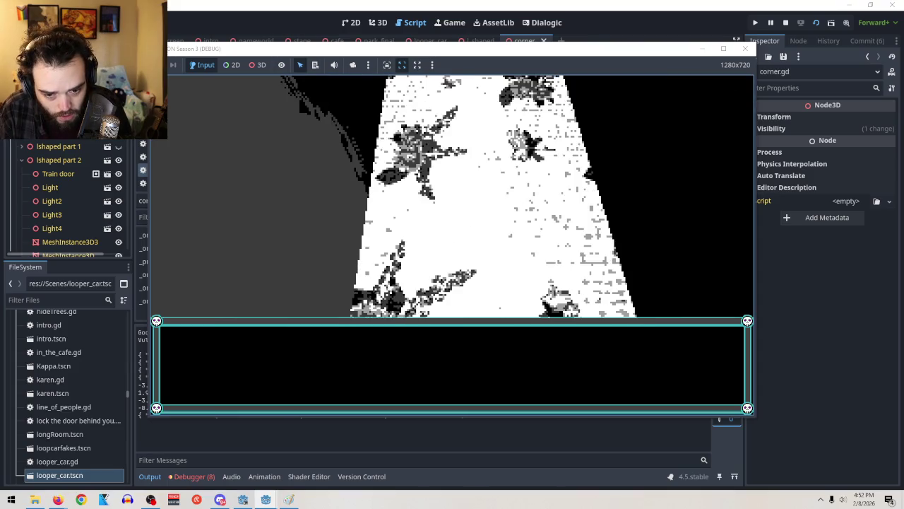
pyautogui.press('F8')
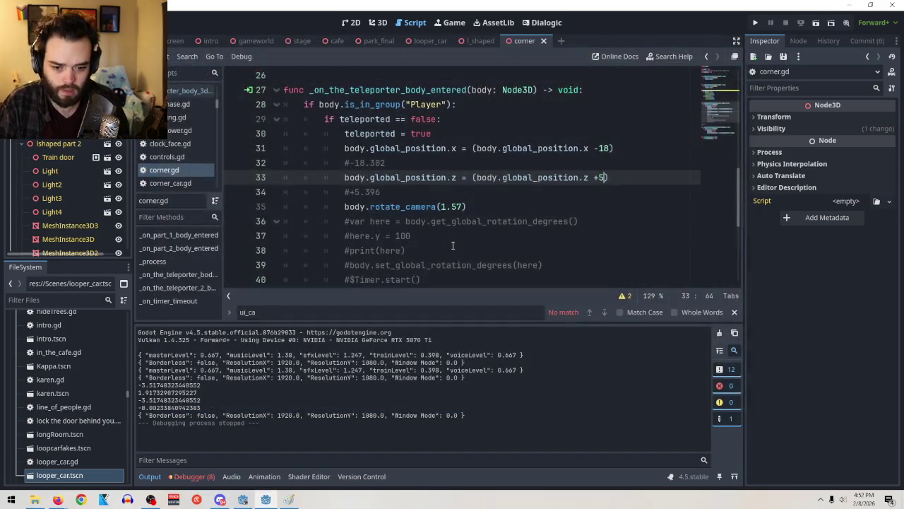
pyautogui.click(609, 150)
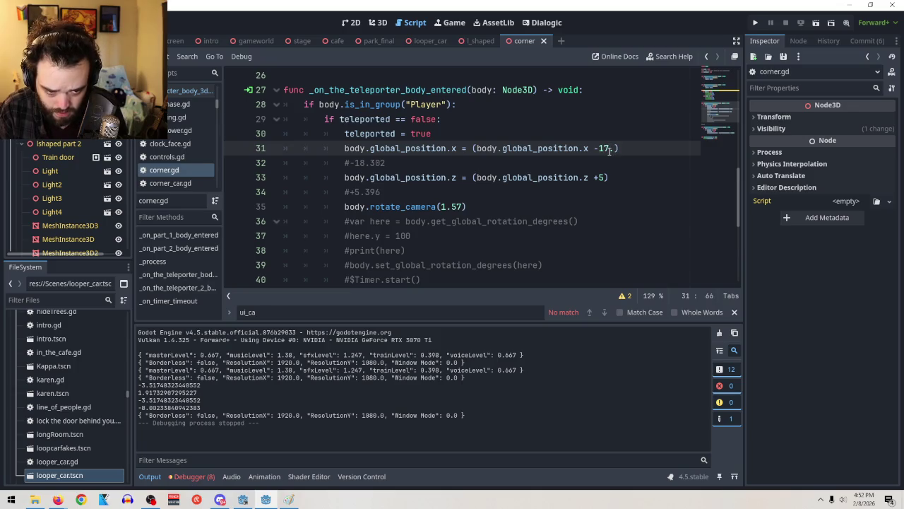
# Step: Test the -17 X offset over two scene runs, stopping each with F8
pyautogui.click(815, 23)
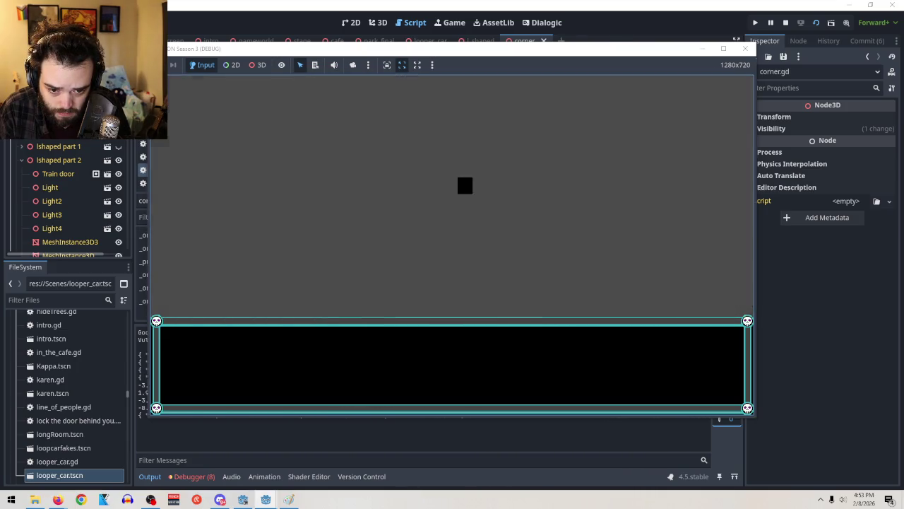
pyautogui.click(786, 23)
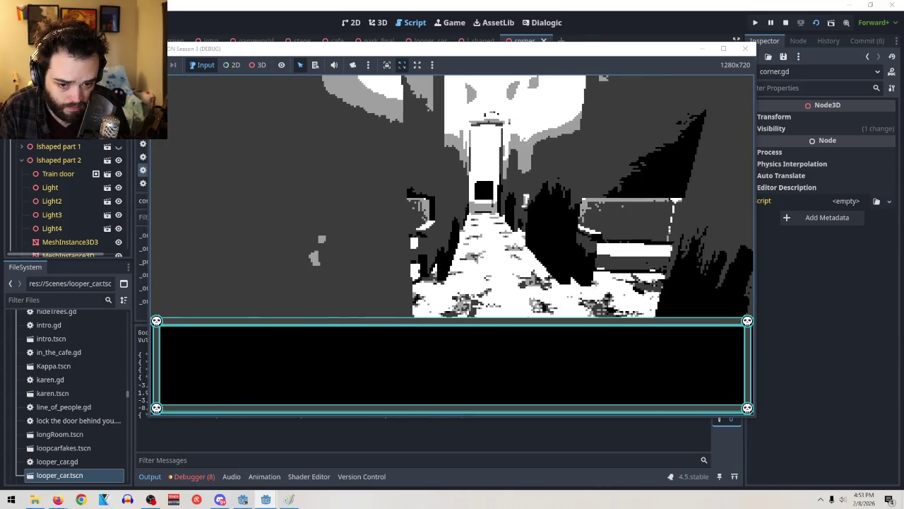
pyautogui.press('F8')
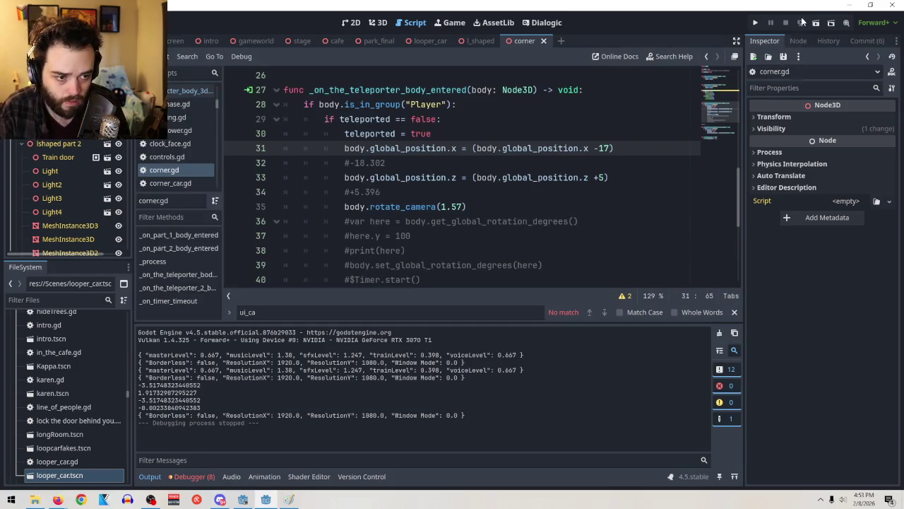
pyautogui.press('F5')
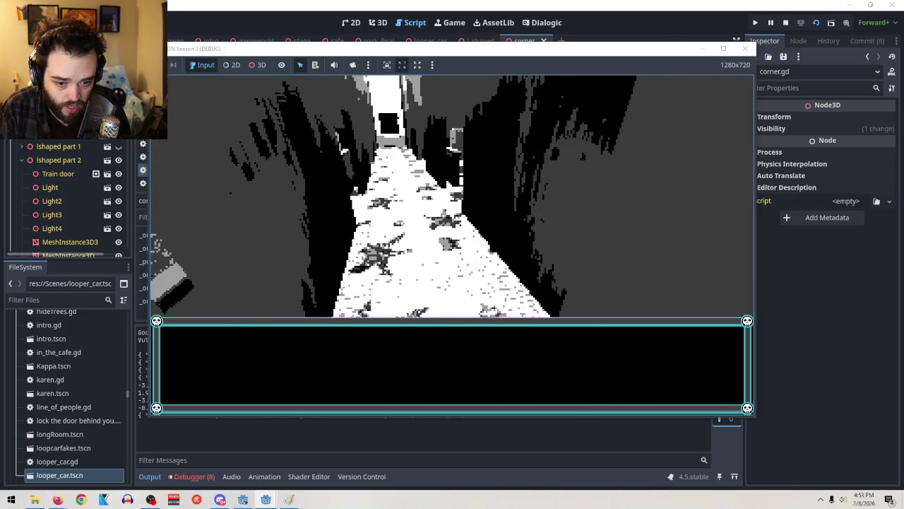
pyautogui.press('F8')
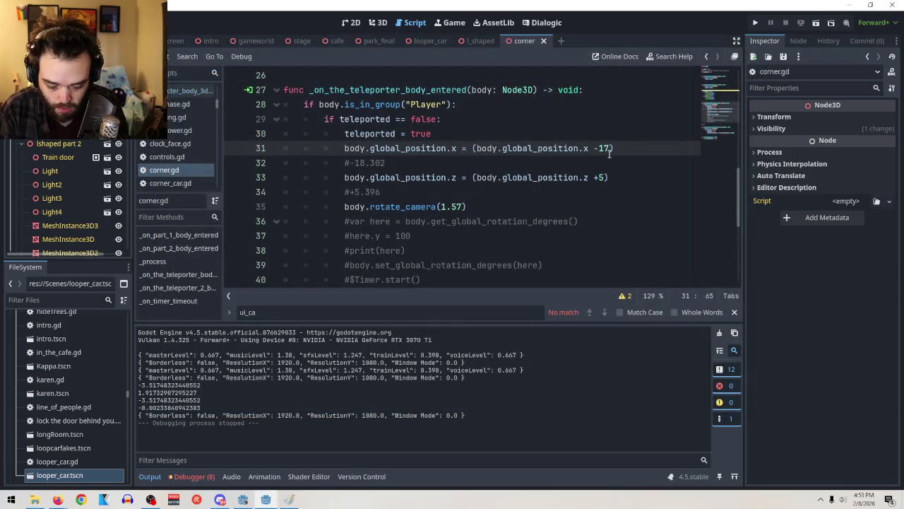
pyautogui.moveTo(385, 164); pyautogui.dragTo(353, 163)
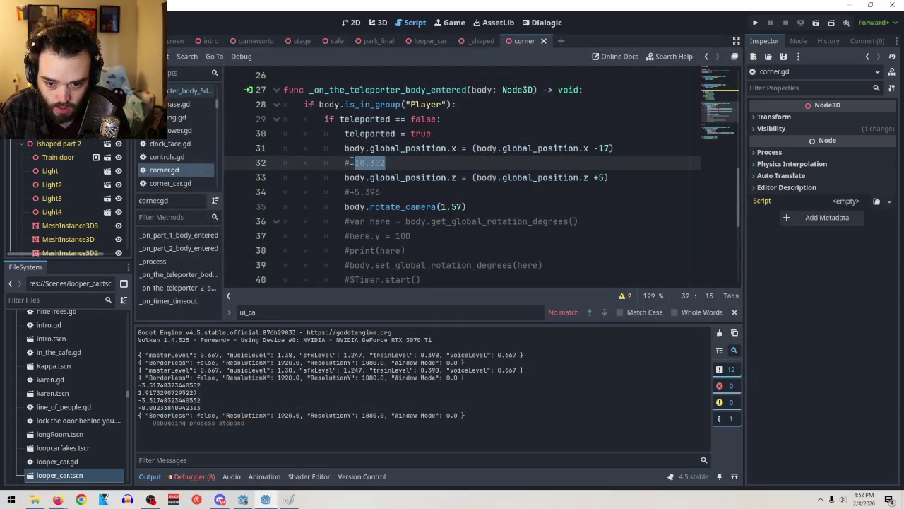
# Step: Paste -18.302 back over -17, then test runs with the X offset and the +4 Z offset
pyautogui.moveTo(611, 147); pyautogui.dragTo(594, 147)
pyautogui.hotkey('ctrl', 'v')
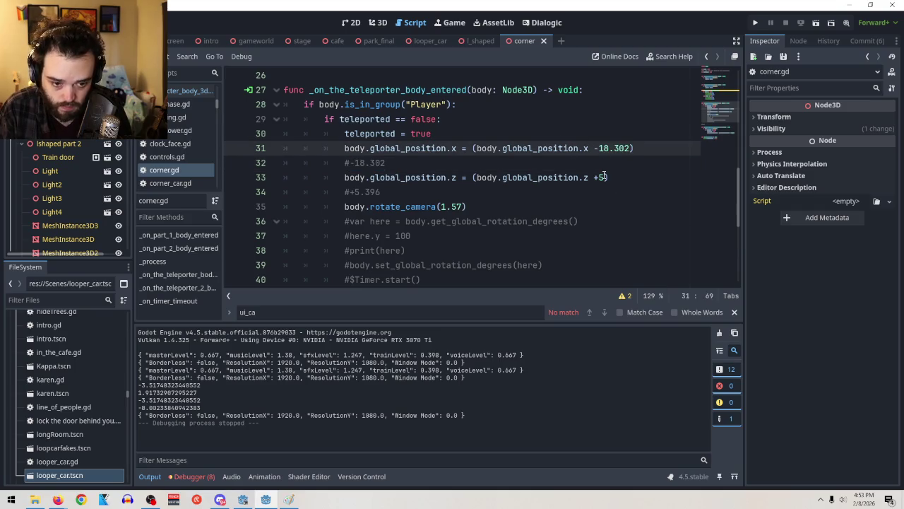
pyautogui.click(604, 176)
pyautogui.click(816, 24)
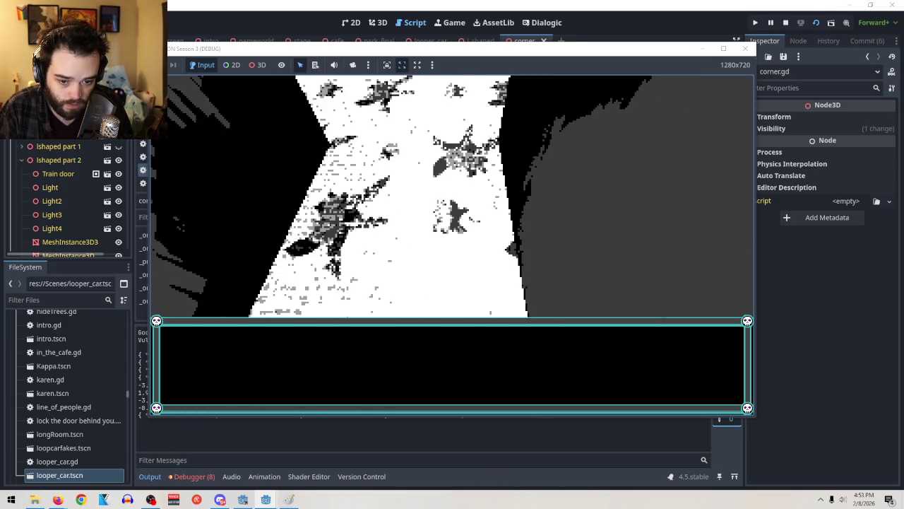
pyautogui.press('F8')
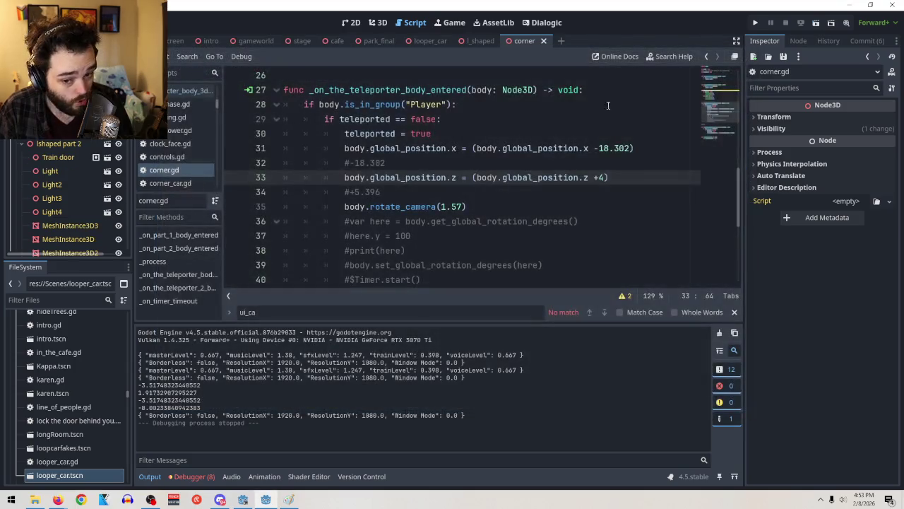
pyautogui.click(816, 22)
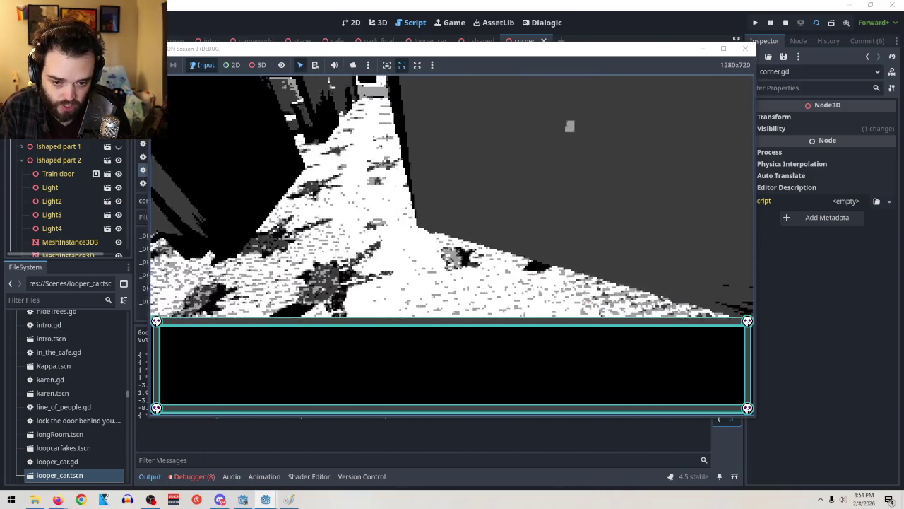
pyautogui.press('F8')
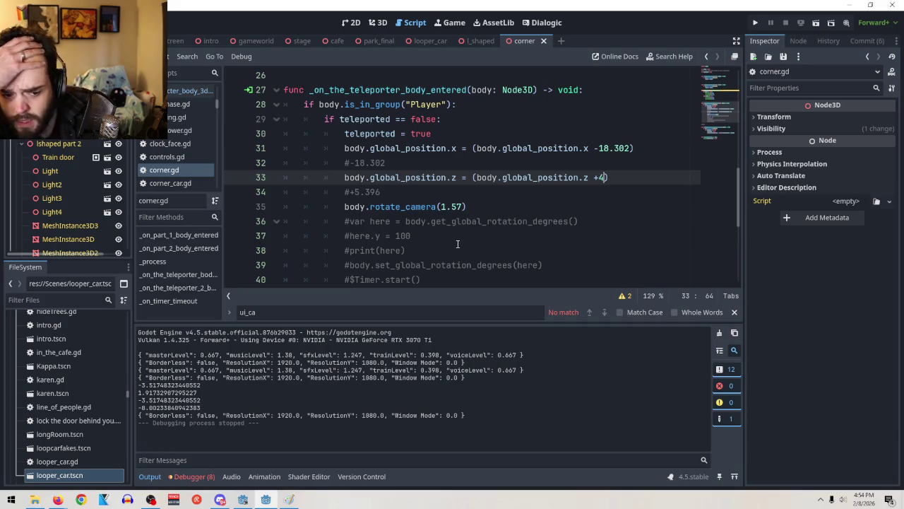
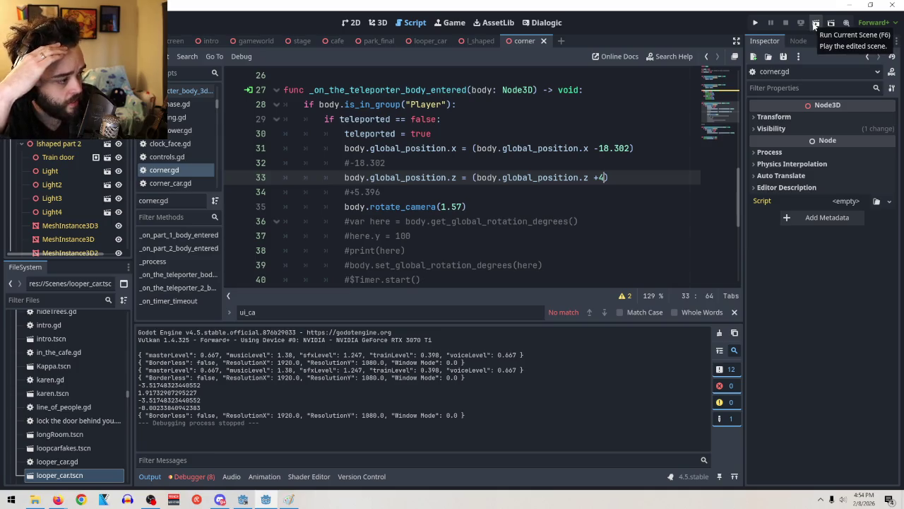
# Step: Playtest the corner scene several times to check the teleporter
pyautogui.click(814, 26)
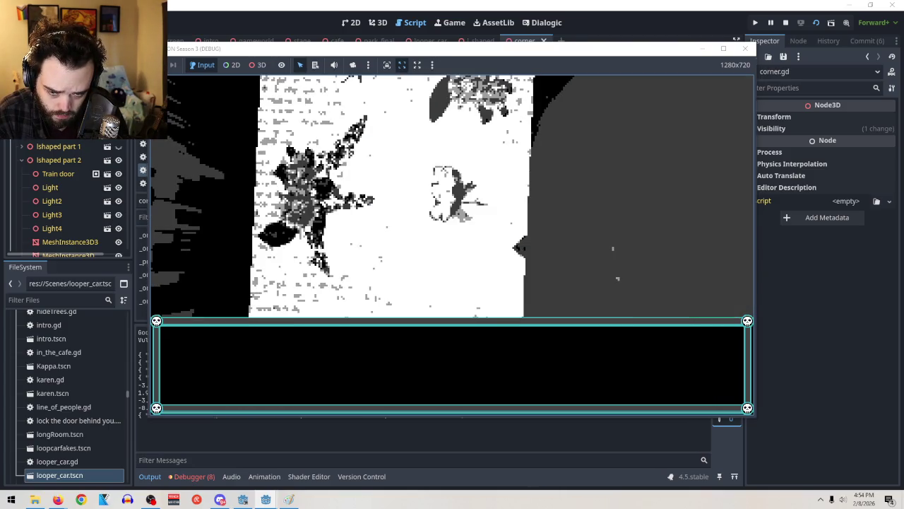
pyautogui.press('F8')
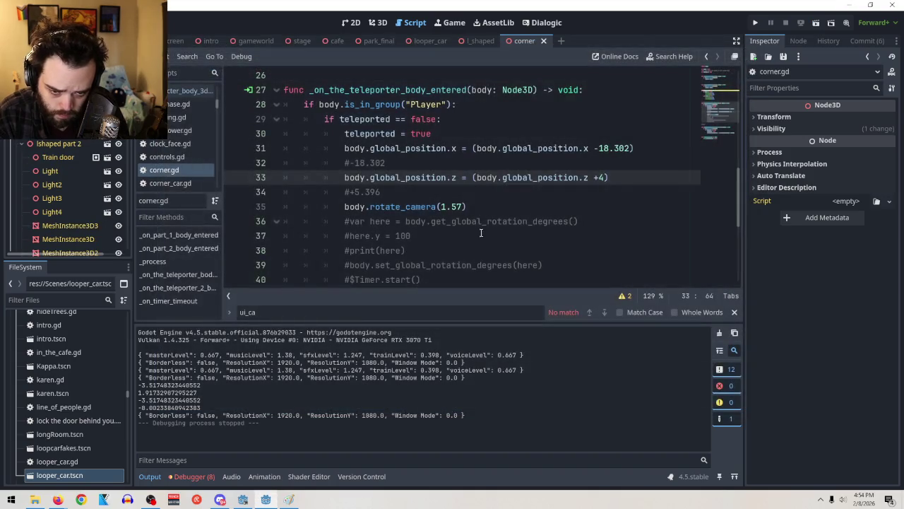
pyautogui.click(816, 23)
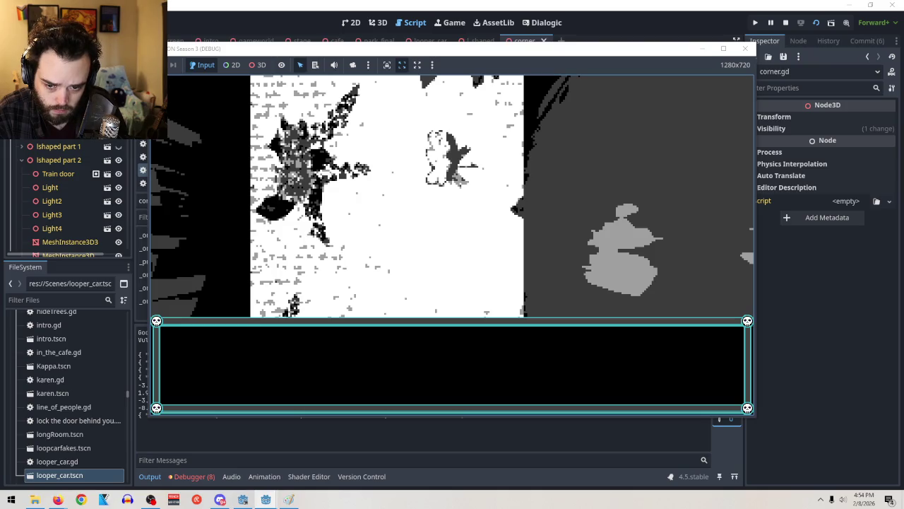
pyautogui.press('F6')
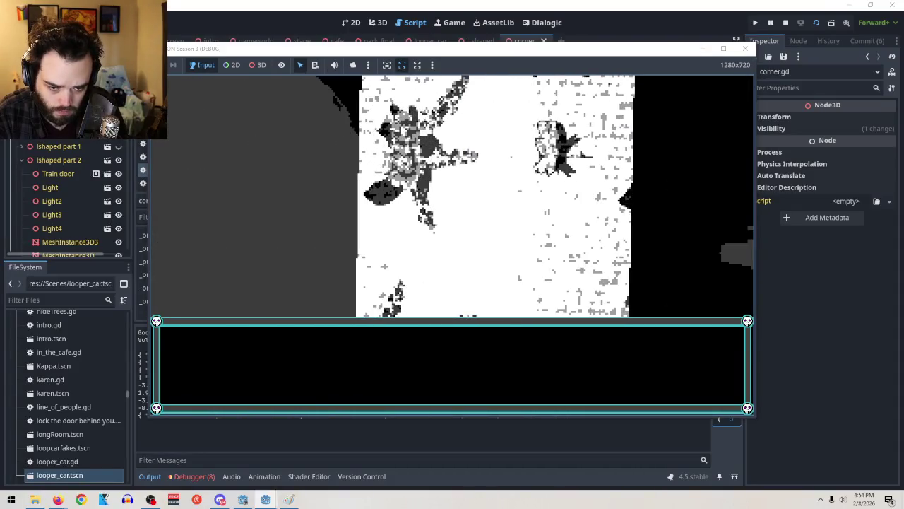
pyautogui.press('F8')
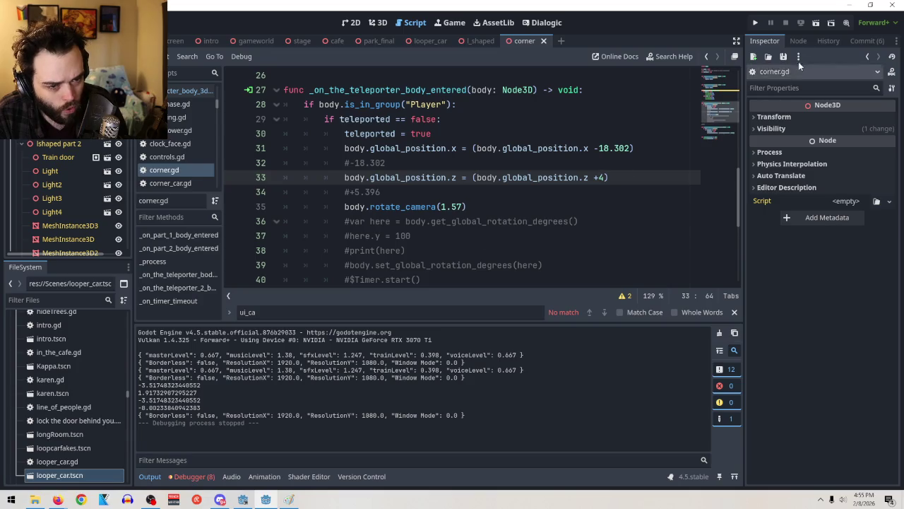
pyautogui.click(816, 24)
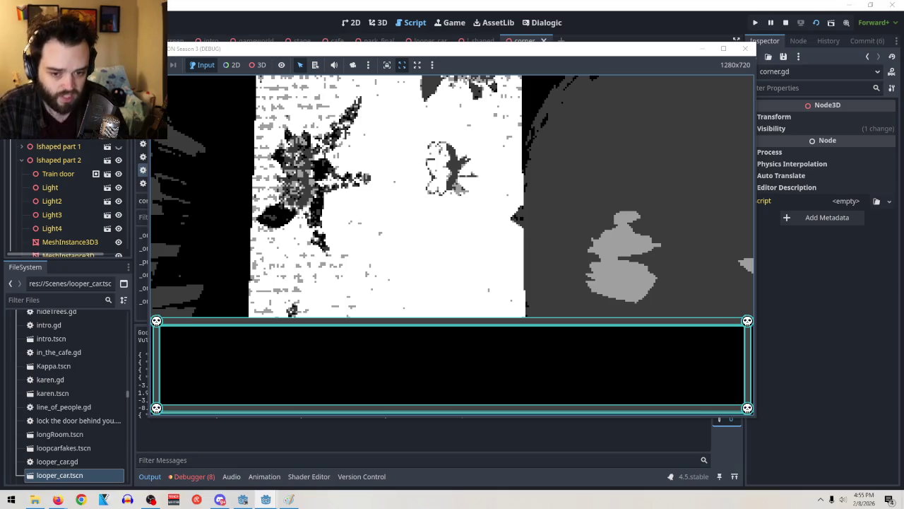
pyautogui.press('F8')
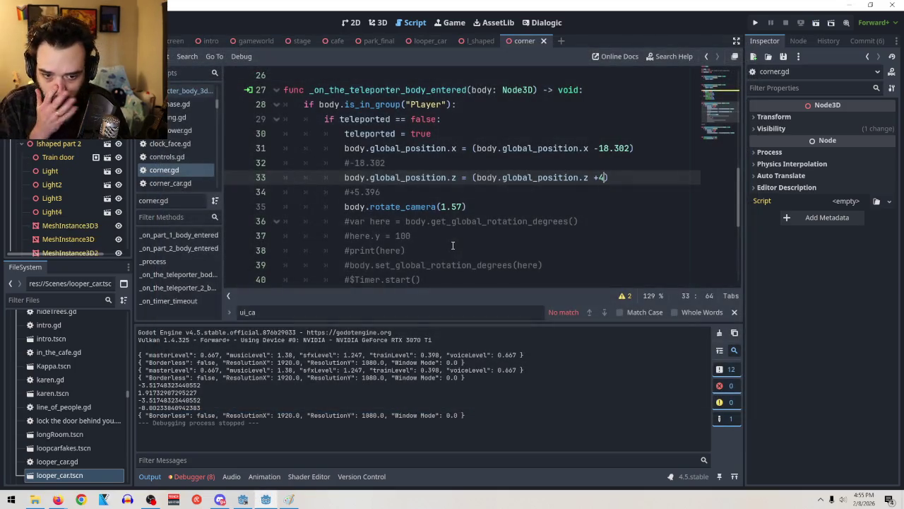
# Step: Replace the +4 z offset on line 33 with +5.396 copied from line 34's comment
pyautogui.click(609, 148)
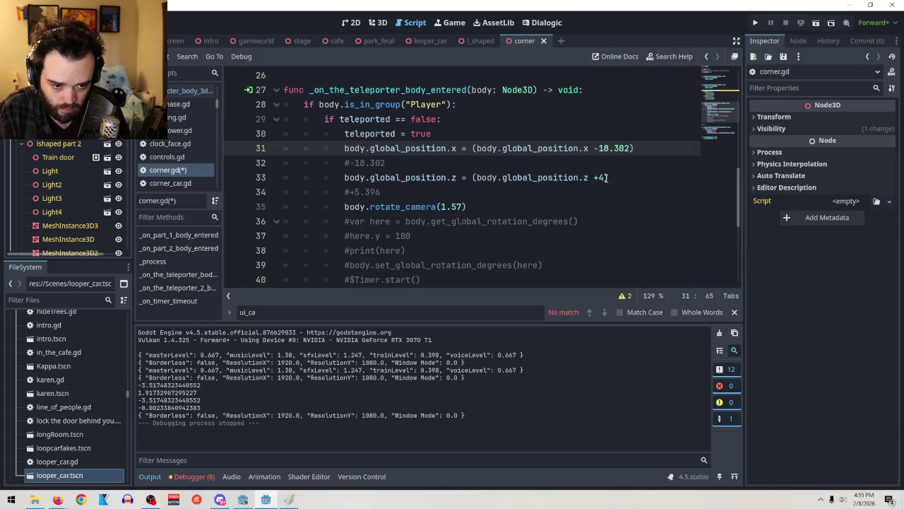
pyautogui.moveTo(399, 195); pyautogui.dragTo(350, 192)
pyautogui.hotkey('ctrl', 'c')
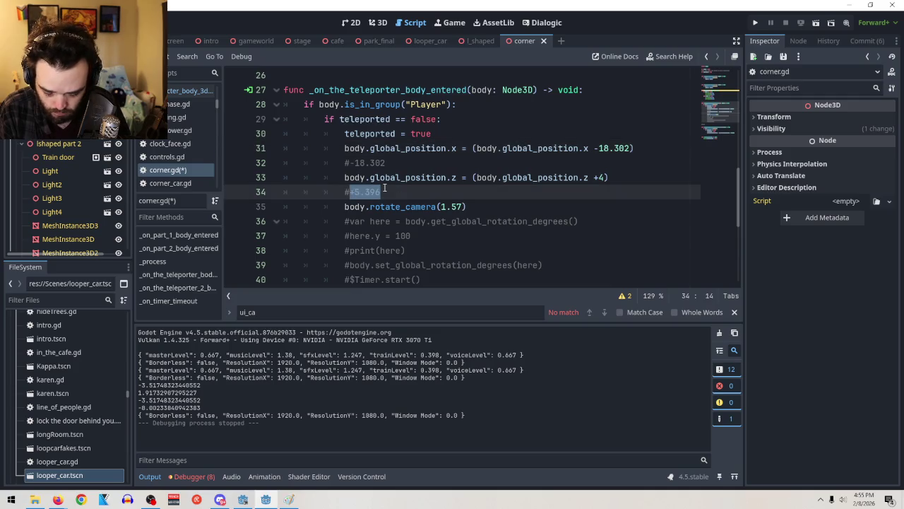
pyautogui.moveTo(595, 176); pyautogui.dragTo(601, 177)
pyautogui.hotkey('ctrl', 'v')
# Step: Playtest the scene with the new +5.396 offset, then stop the game
pyautogui.click(816, 23)
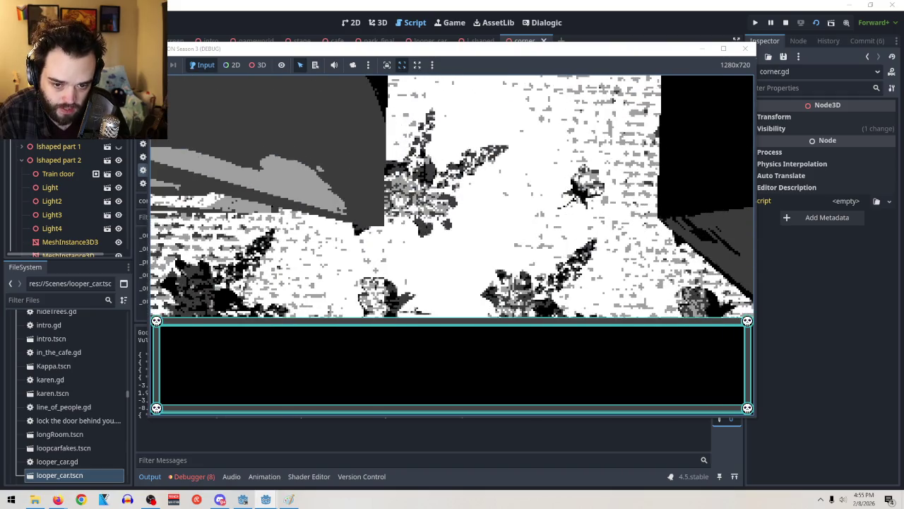
pyautogui.press('F5')
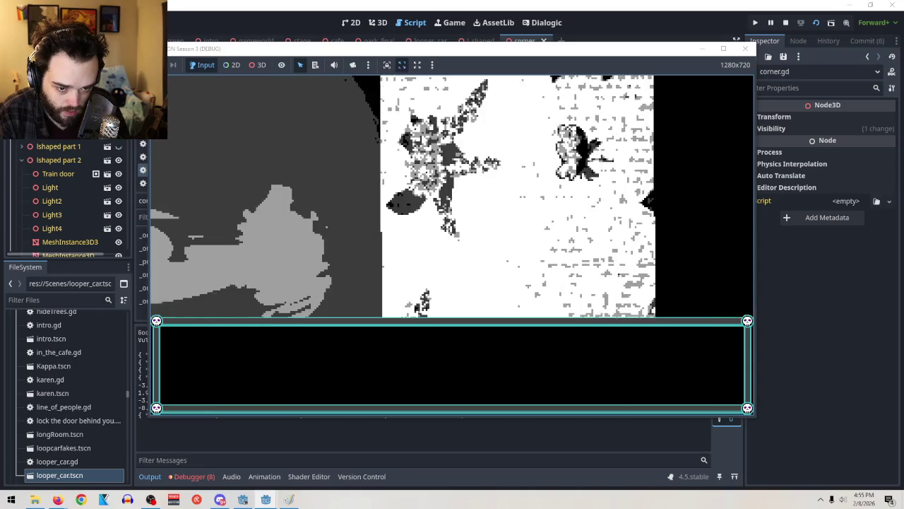
pyautogui.press('F8')
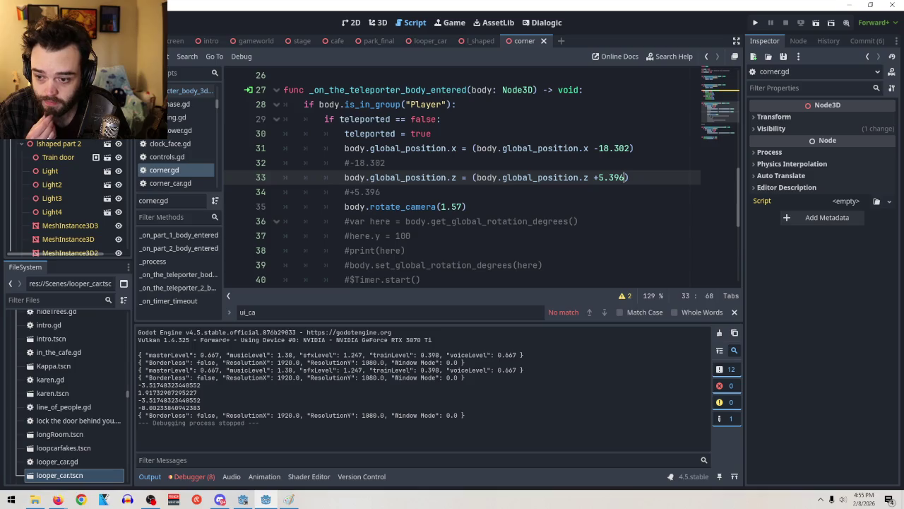
pyautogui.scroll(-3, 69, 198)
pyautogui.scroll(-3, 69, 198)
pyautogui.scroll(-3, 99, 177)
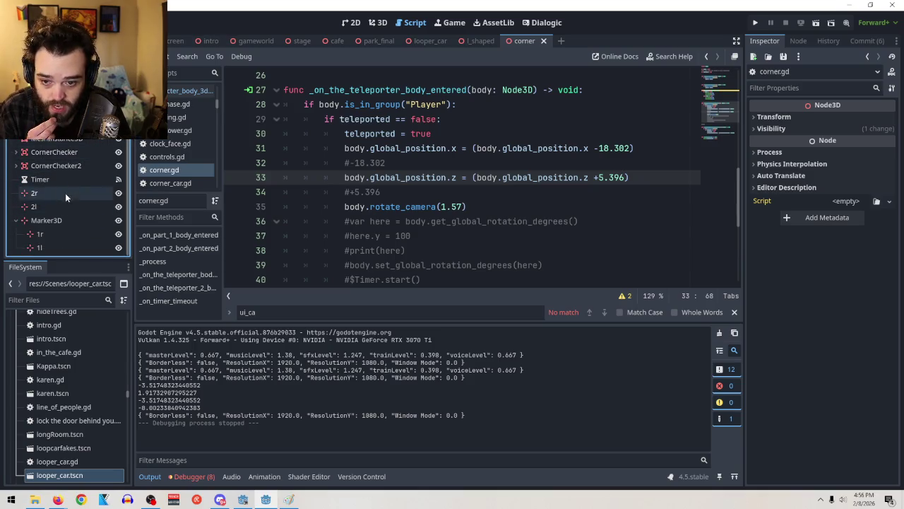
# Step: Select Marker3D and view the level in 3D beside the white train car
pyautogui.click(48, 219)
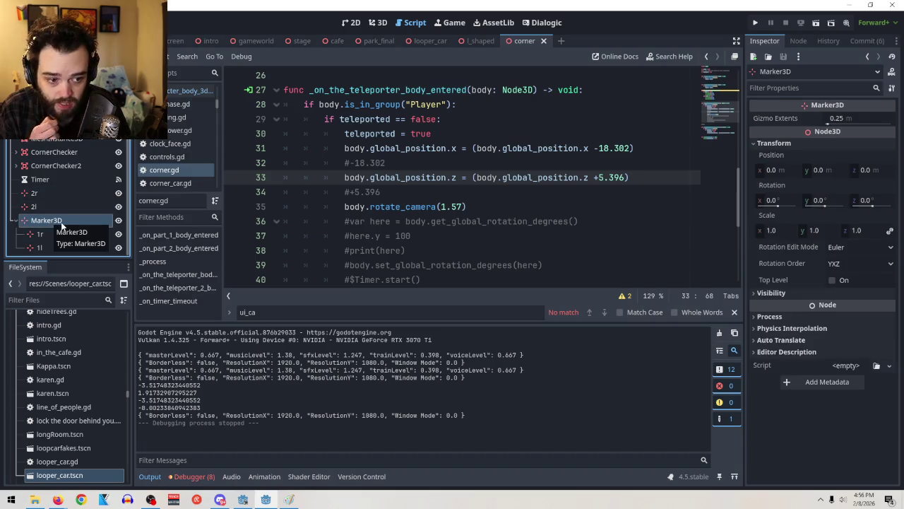
pyautogui.click(381, 22)
pyautogui.scroll(2, 522, 147)
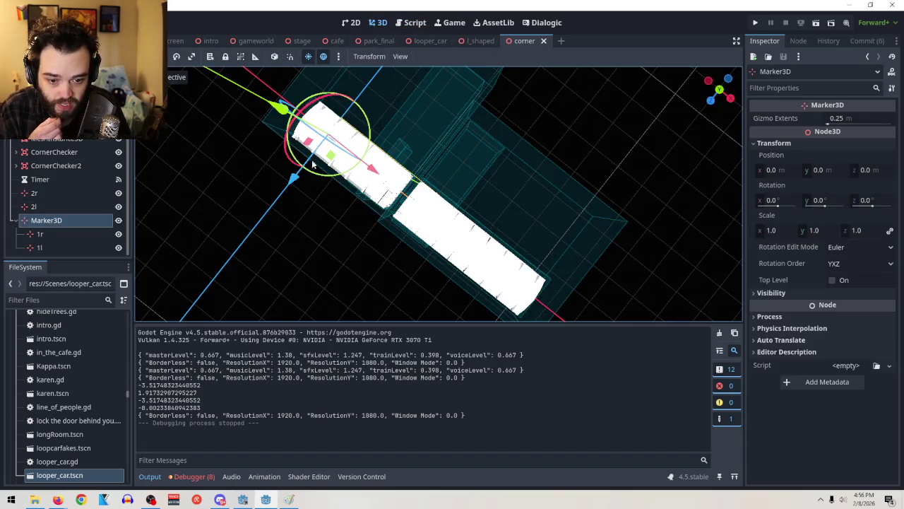
pyautogui.moveTo(523, 147); pyautogui.dragTo(509, 137)
pyautogui.scroll(3, 512, 202)
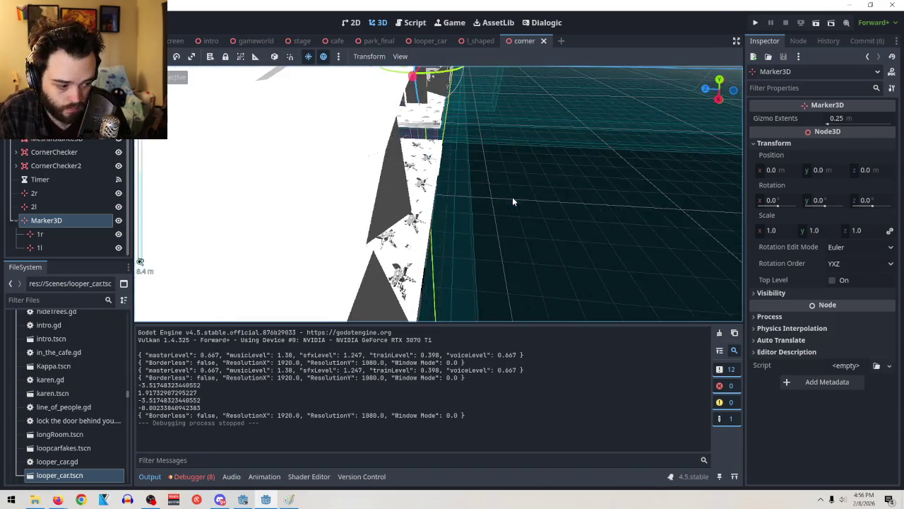
pyautogui.scroll(-5, 512, 201)
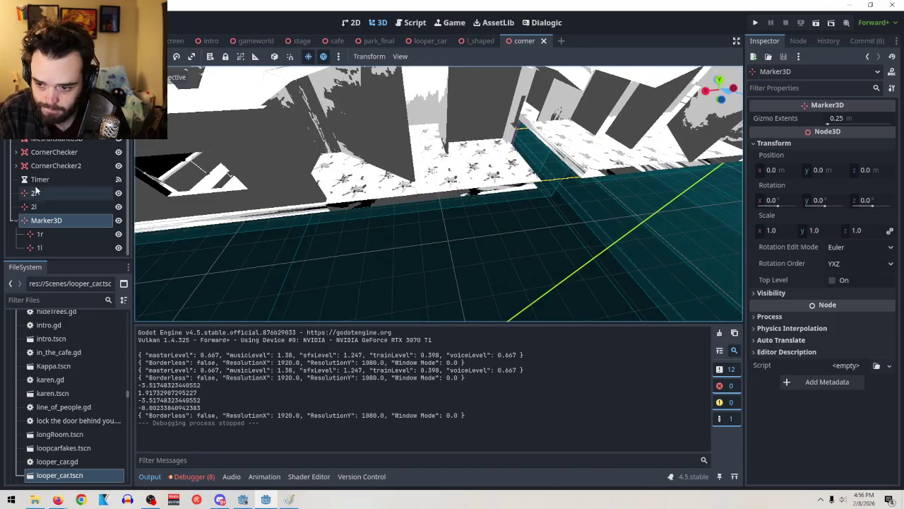
# Step: Add a MeshInstance3D child with a new QuadMesh under the 2r marker
pyautogui.click(35, 192)
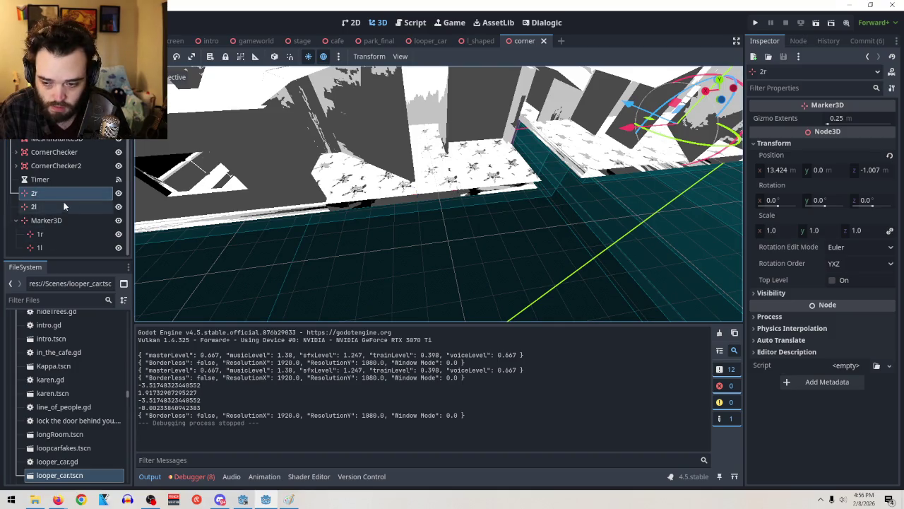
pyautogui.rightClick(36, 196)
pyautogui.click(76, 181)
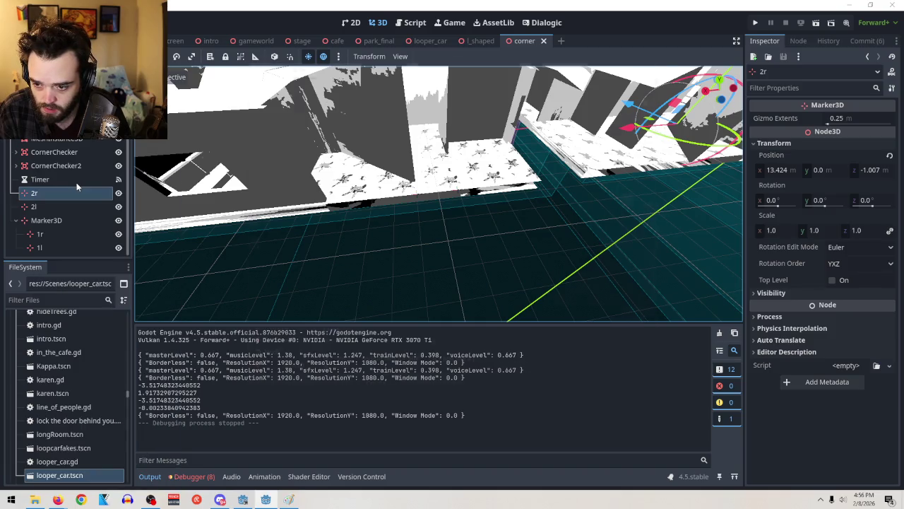
pyautogui.write('mesh')
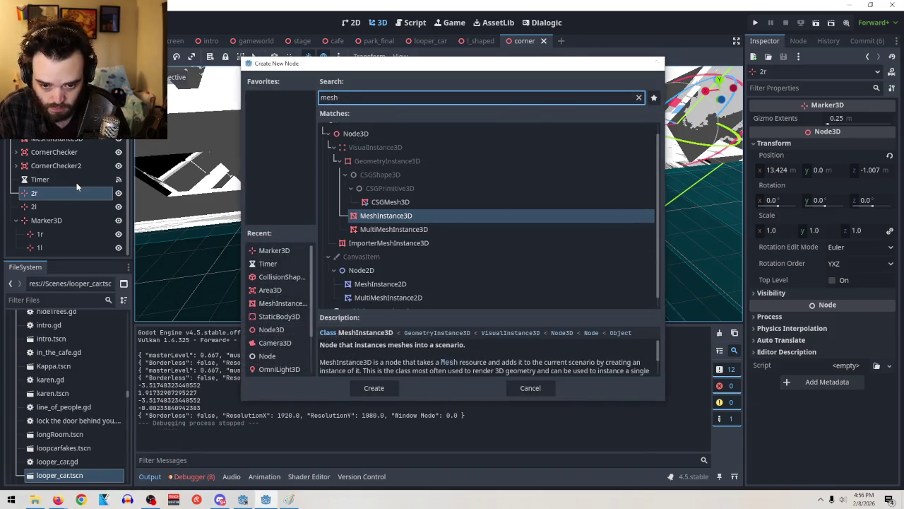
pyautogui.press('Return')
pyautogui.click(888, 119)
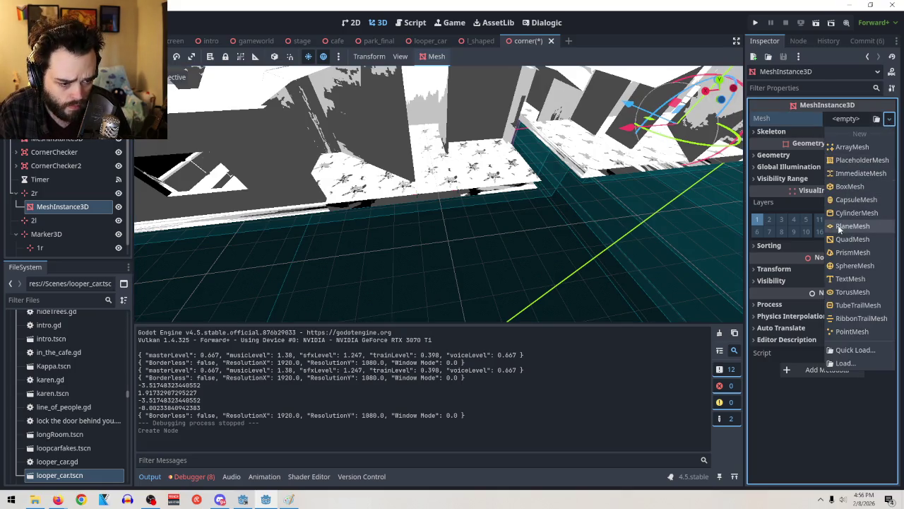
pyautogui.click(846, 240)
# Step: Rotate the quad 90° on y and move it to y 0.43, z 0.914
pyautogui.press('f')
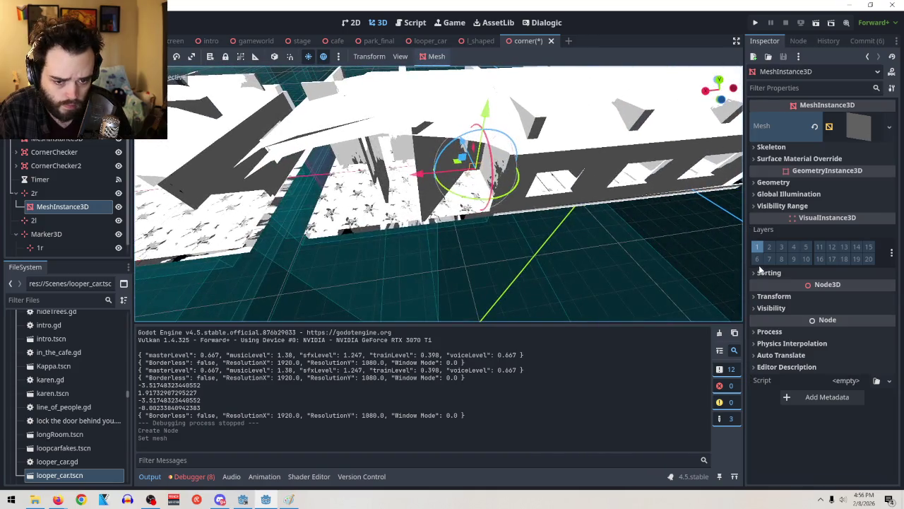
pyautogui.moveTo(544, 188); pyautogui.dragTo(443, 193)
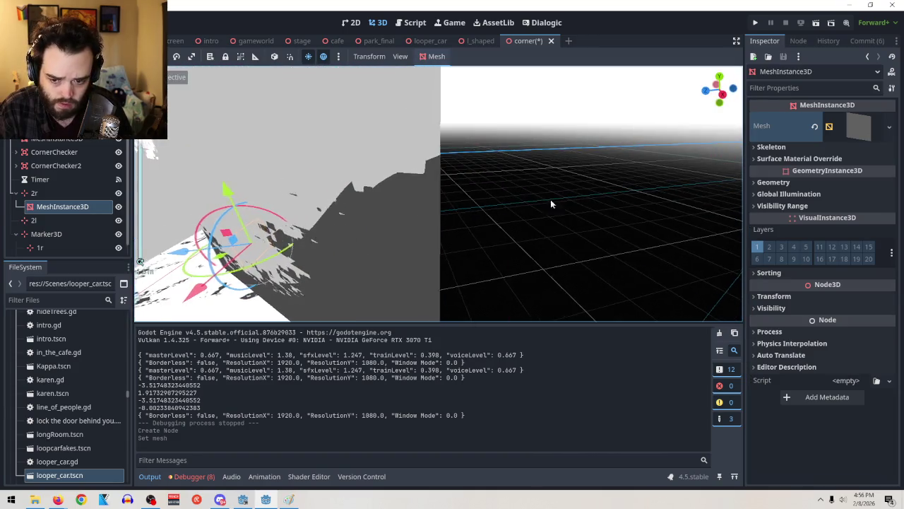
pyautogui.press('f')
pyautogui.moveTo(347, 225); pyautogui.dragTo(469, 258)
pyautogui.moveTo(337, 244); pyautogui.dragTo(300, 254)
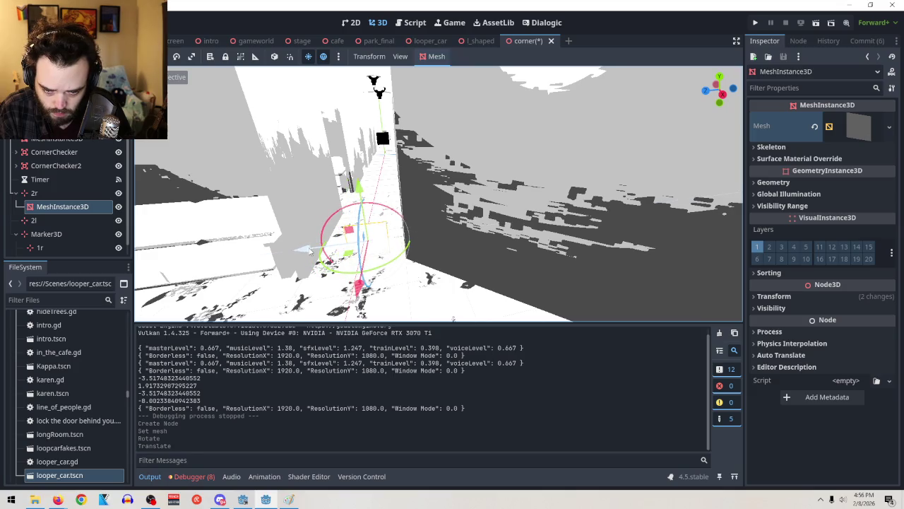
pyautogui.moveTo(365, 185)
pyautogui.mouseDown()
pyautogui.moveTo(367, 110)
pyautogui.moveTo(373, 179)
pyautogui.mouseUp()
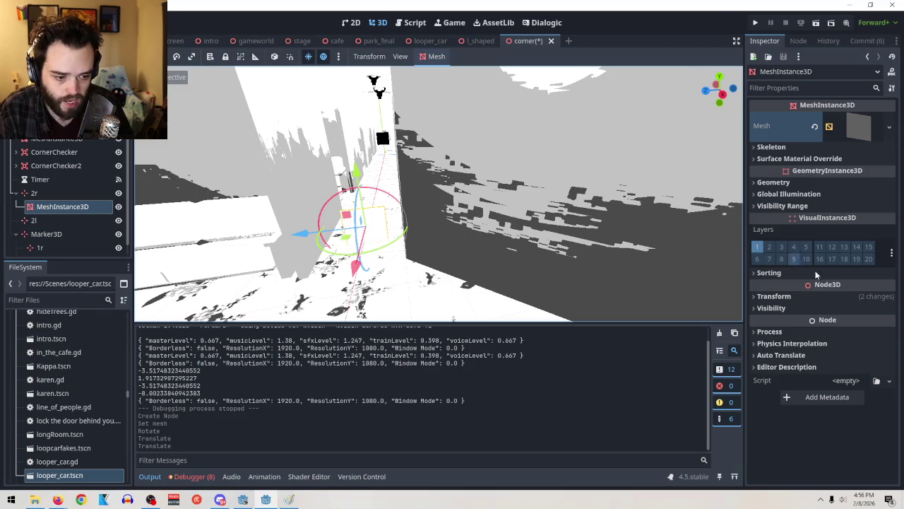
# Step: Scale the quad uniformly to 3.17
pyautogui.click(797, 297)
pyautogui.click(776, 383)
pyautogui.moveTo(776, 384); pyautogui.dragTo(819, 383)
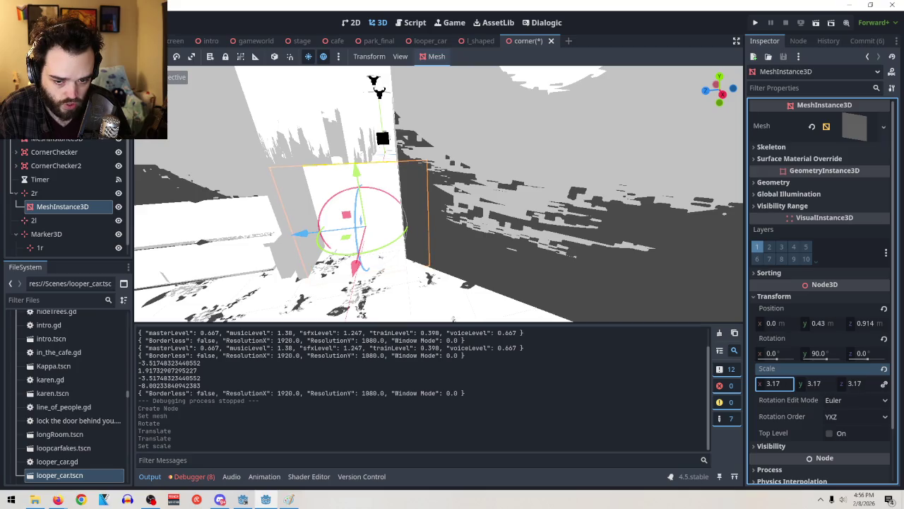
pyautogui.press('Return')
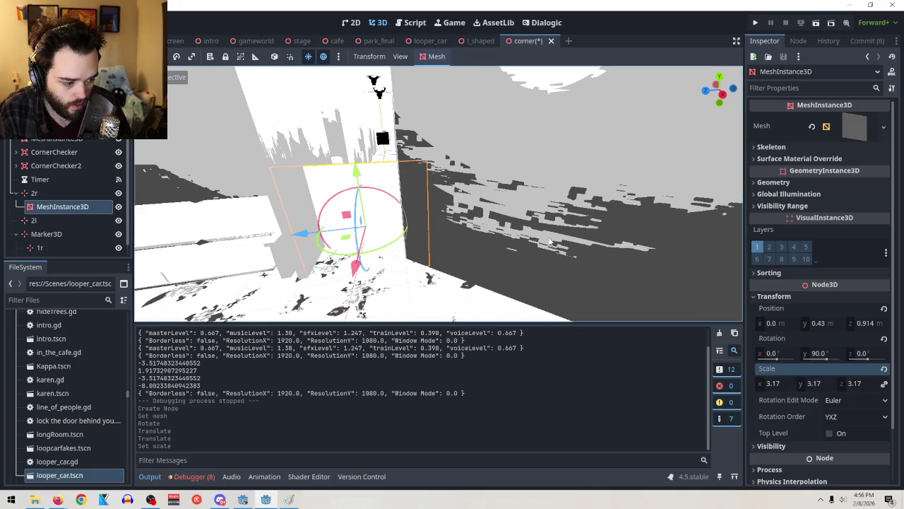
# Step: Copy the new mesh node and select the 1r marker
pyautogui.moveTo(458, 217); pyautogui.dragTo(436, 282)
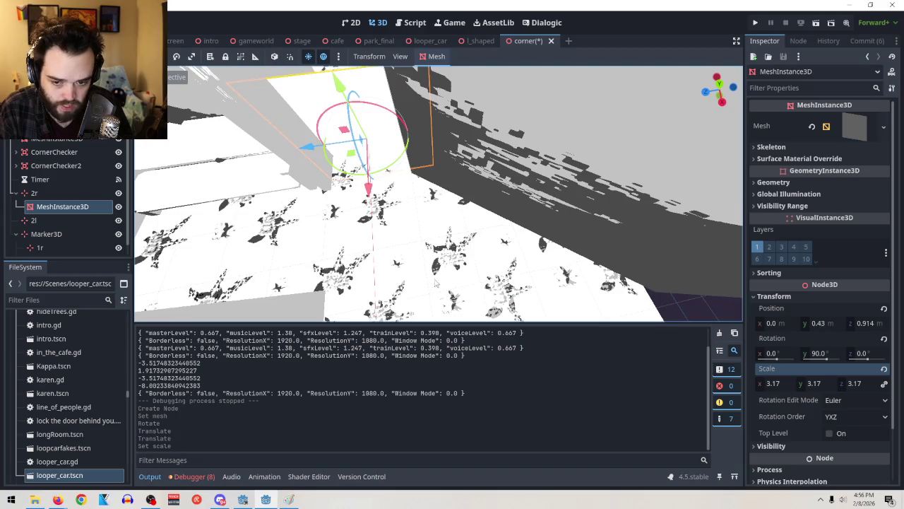
pyautogui.rightClick(45, 206)
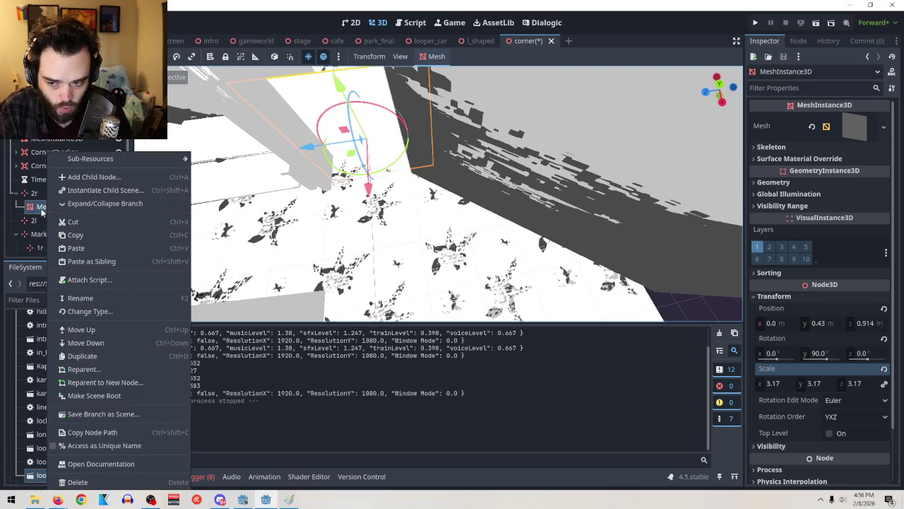
pyautogui.rightClick(43, 212)
pyautogui.click(62, 234)
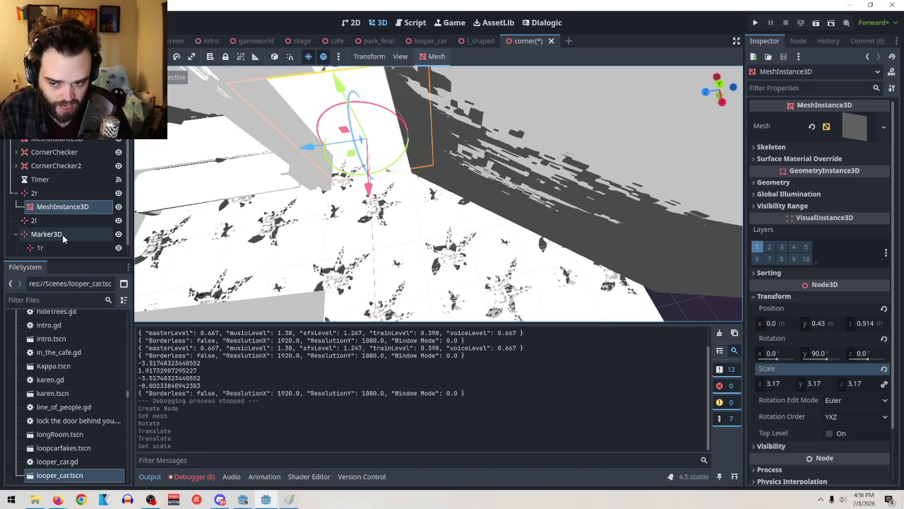
pyautogui.click(60, 234)
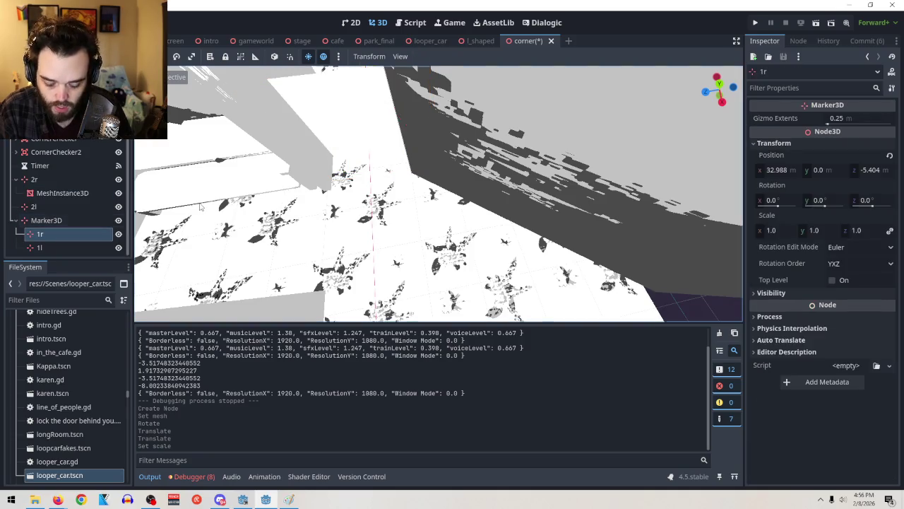
# Step: Frame lshaped part 1, select Corner and look around, then select the Marker3D node
pyautogui.click(459, 199)
pyautogui.press('f')
pyautogui.scroll(1, 458, 348)
pyautogui.moveTo(518, 234)
pyautogui.mouseDown()
pyautogui.moveTo(497, 214)
pyautogui.moveTo(550, 114)
pyautogui.moveTo(457, 161)
pyautogui.moveTo(470, 230)
pyautogui.moveTo(463, 160)
pyautogui.moveTo(414, 189)
pyautogui.moveTo(299, 230)
pyautogui.moveTo(448, 188)
pyautogui.moveTo(335, 252)
pyautogui.moveTo(395, 232)
pyautogui.moveTo(630, 233)
pyautogui.mouseUp()
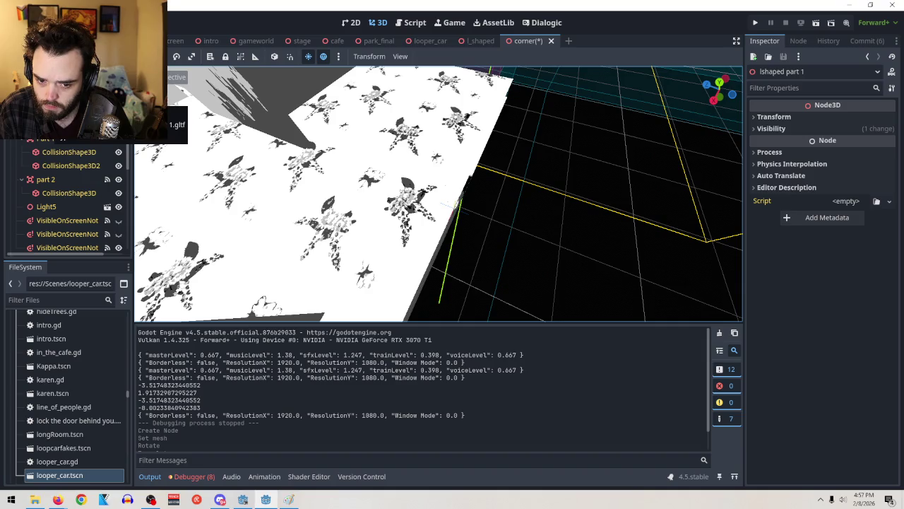
pyautogui.scroll(3, 71, 194)
pyautogui.click(430, 186)
pyautogui.moveTo(430, 186)
pyautogui.mouseDown()
pyautogui.moveTo(490, 195)
pyautogui.moveTo(443, 196)
pyautogui.moveTo(454, 188)
pyautogui.mouseUp()
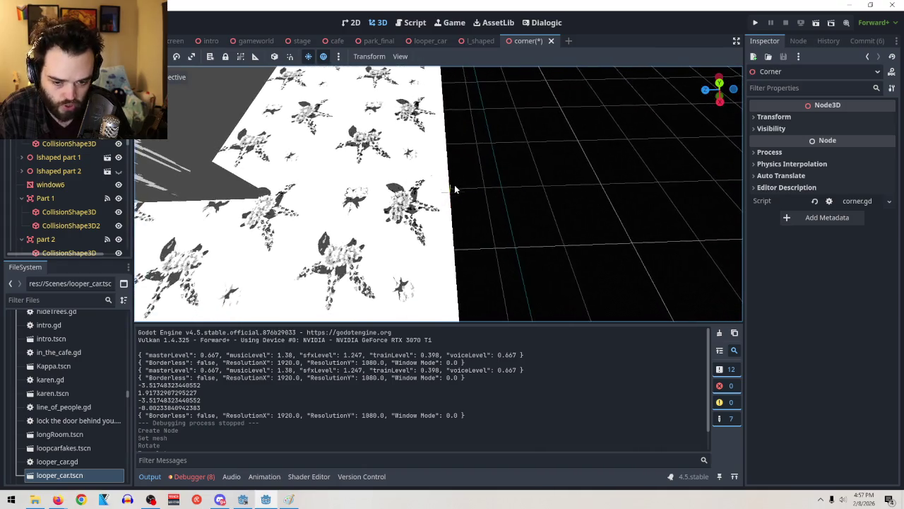
pyautogui.scroll(-4, 66, 196)
pyautogui.scroll(3, 65, 191)
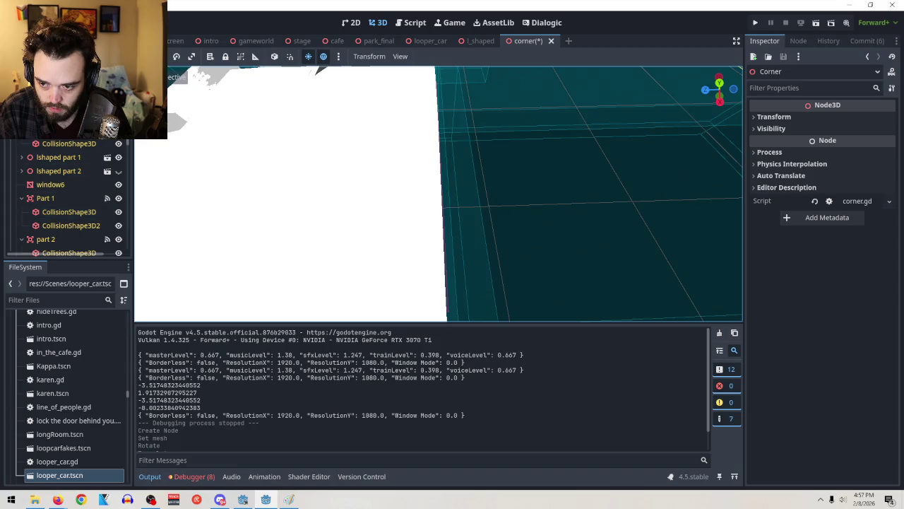
pyautogui.scroll(-5, 60, 184)
pyautogui.click(54, 221)
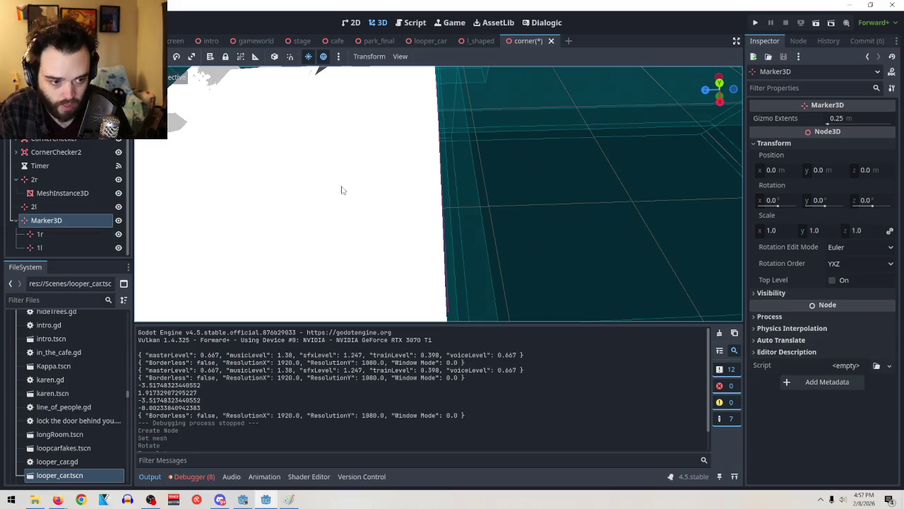
# Step: Add a test MeshInstance3D under Marker3D, trying a PlaceholderMesh then a visible mesh
pyautogui.hotkey('ctrl', 'a')
pyautogui.write('mesh')
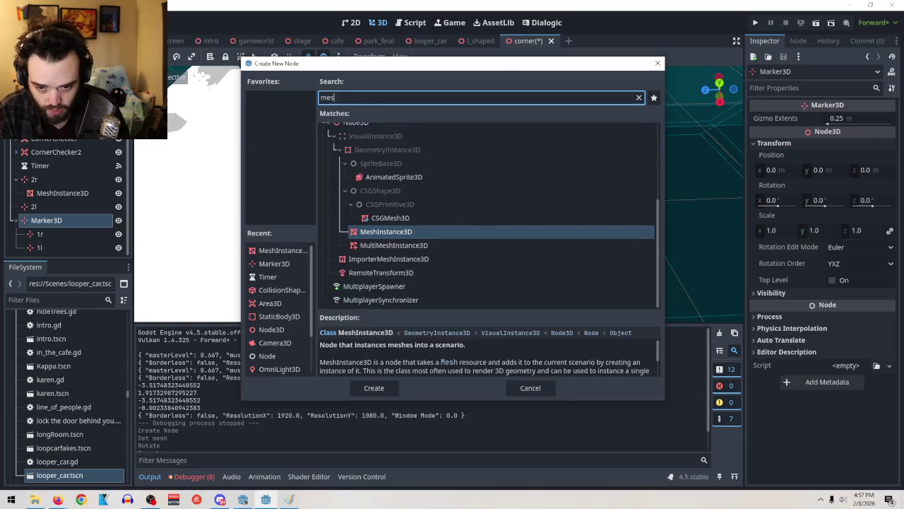
pyautogui.press('Return')
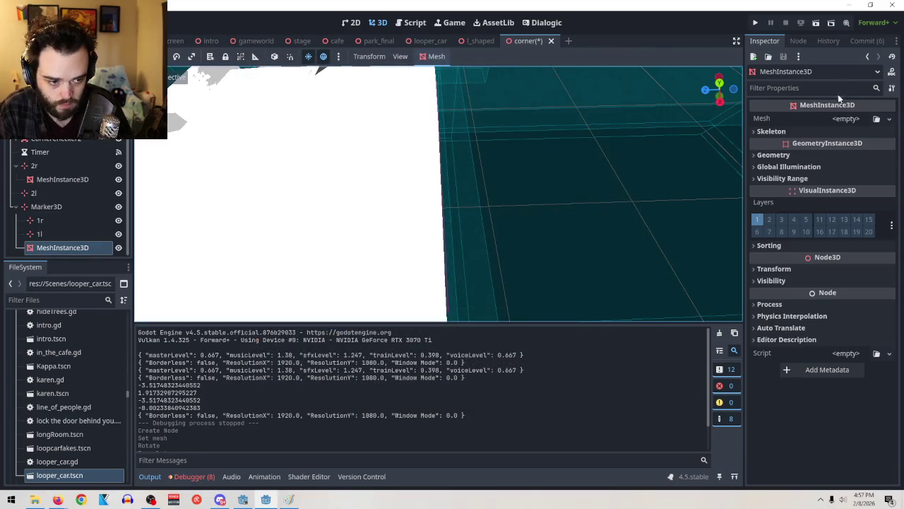
pyautogui.click(890, 117)
pyautogui.click(865, 157)
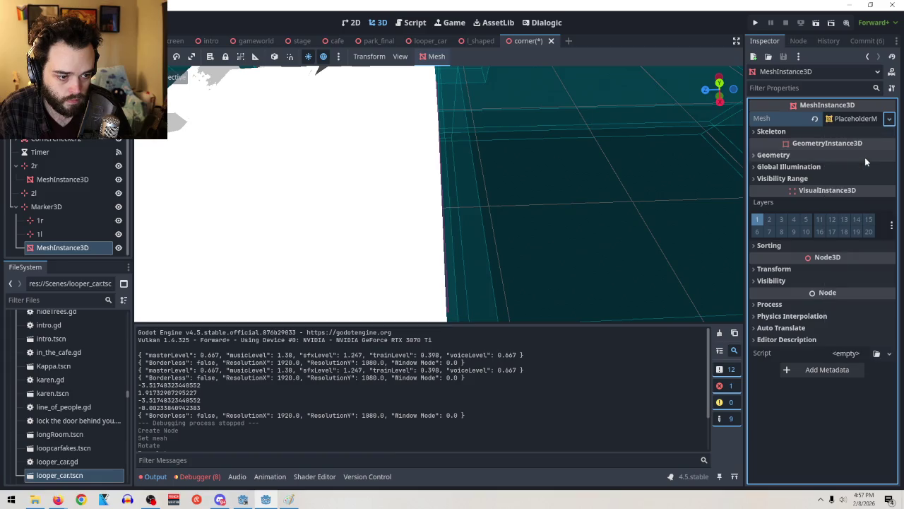
pyautogui.click(889, 120)
pyautogui.click(853, 237)
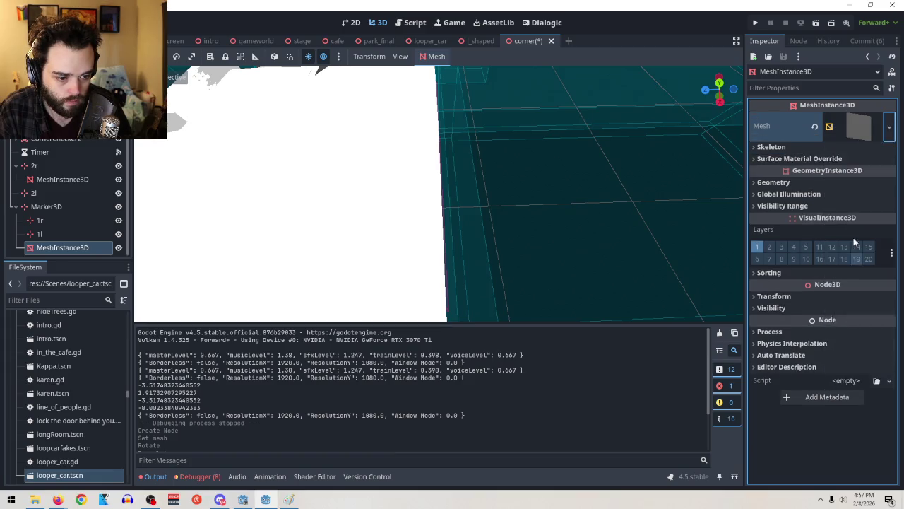
pyautogui.moveTo(367, 223); pyautogui.dragTo(404, 150)
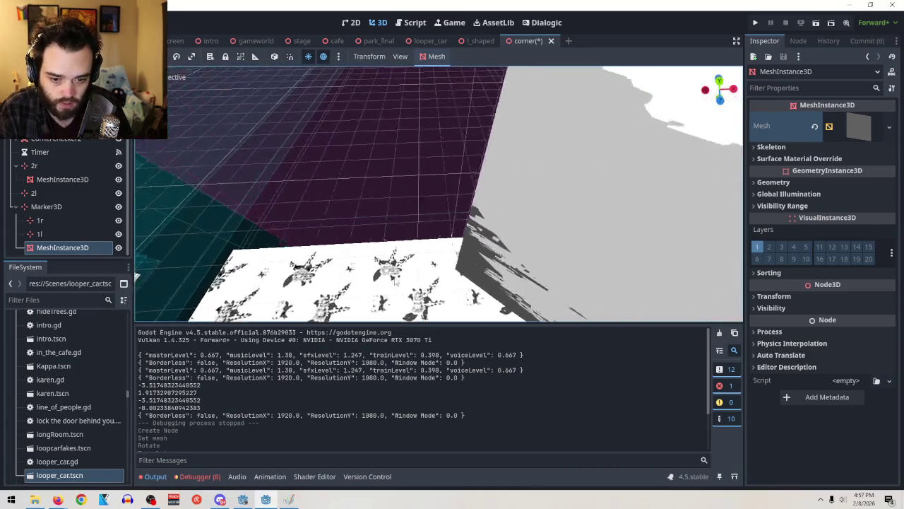
# Step: Nudge the test mesh along x, z and y, then undo and delete it
pyautogui.click(774, 296)
pyautogui.moveTo(636, 212)
pyautogui.mouseDown()
pyautogui.moveTo(597, 169)
pyautogui.moveTo(576, 185)
pyautogui.mouseUp()
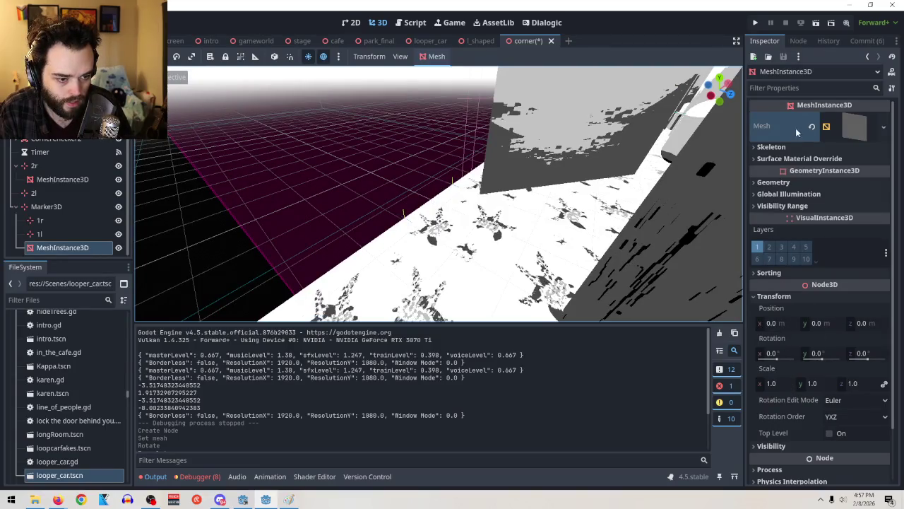
pyautogui.moveTo(781, 322); pyautogui.dragTo(790, 322)
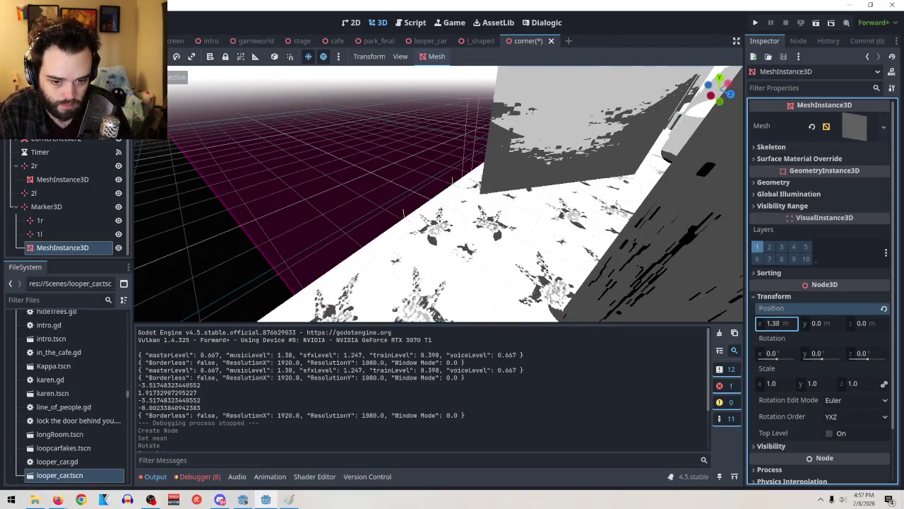
pyautogui.moveTo(861, 323); pyautogui.dragTo(865, 323)
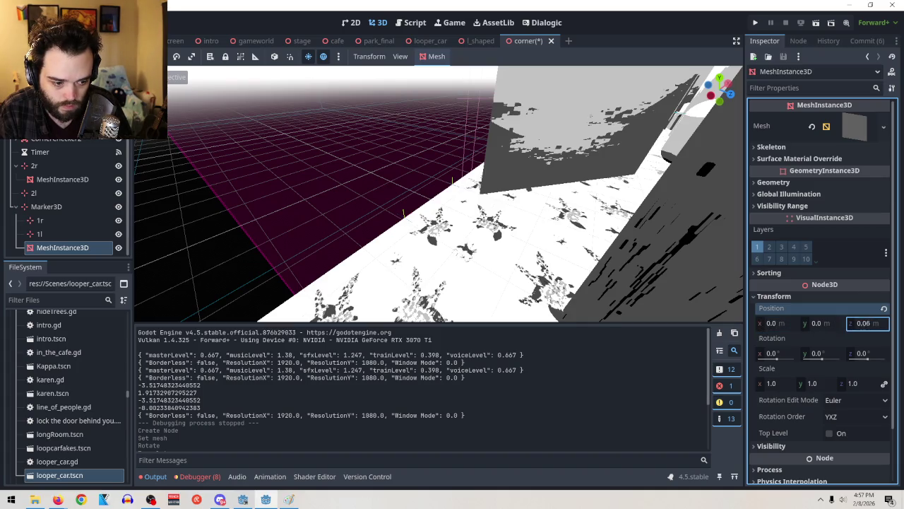
pyautogui.moveTo(810, 329)
pyautogui.mouseDown()
pyautogui.moveTo(823, 328)
pyautogui.moveTo(812, 323)
pyautogui.mouseUp()
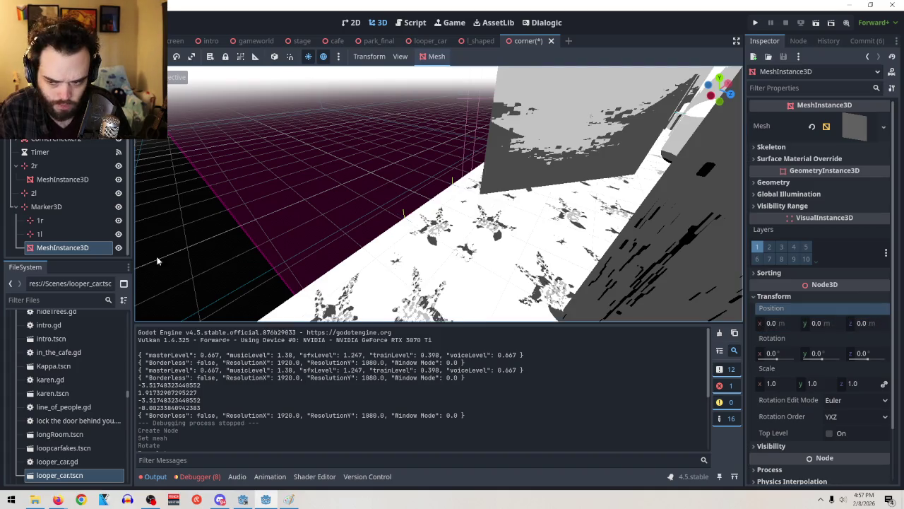
pyautogui.hotkey('ctrl', 'z')
pyautogui.hotkey('ctrl', 'z')
pyautogui.rightClick(56, 243)
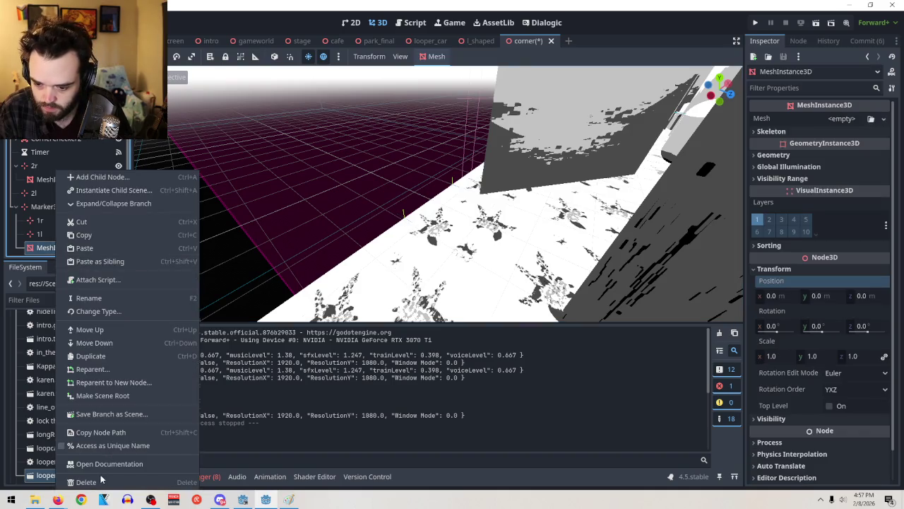
pyautogui.click(103, 483)
pyautogui.click(402, 262)
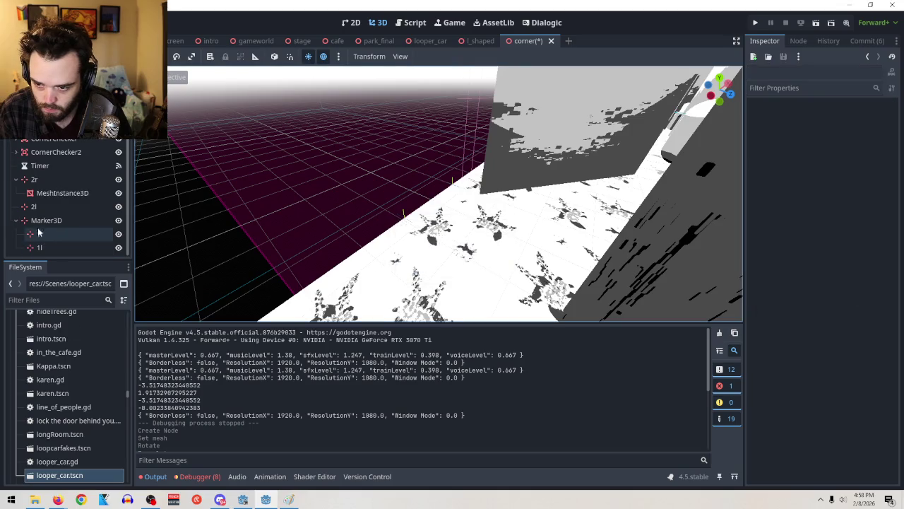
# Step: Move 1r and 1l out of Marker3D and delete Marker3D
pyautogui.moveTo(40, 234); pyautogui.dragTo(36, 215)
pyautogui.moveTo(40, 247); pyautogui.dragTo(40, 233)
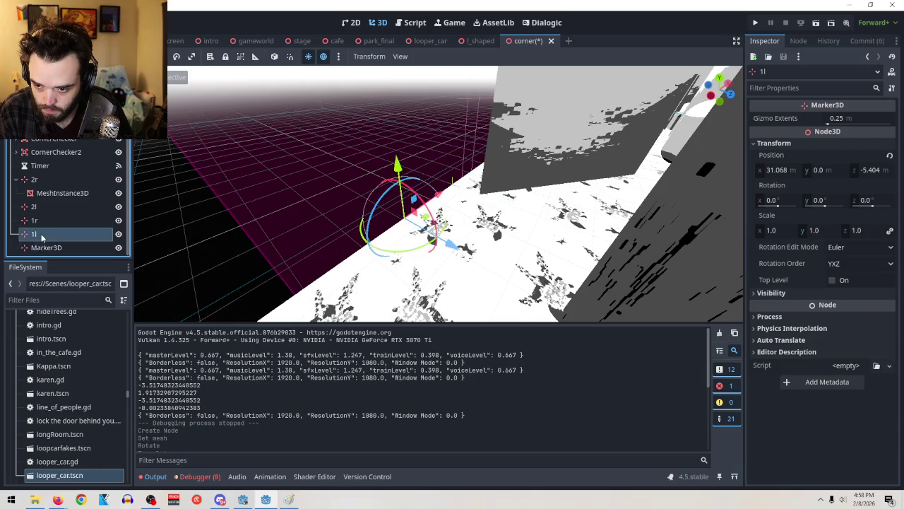
pyautogui.rightClick(49, 247)
pyautogui.click(84, 481)
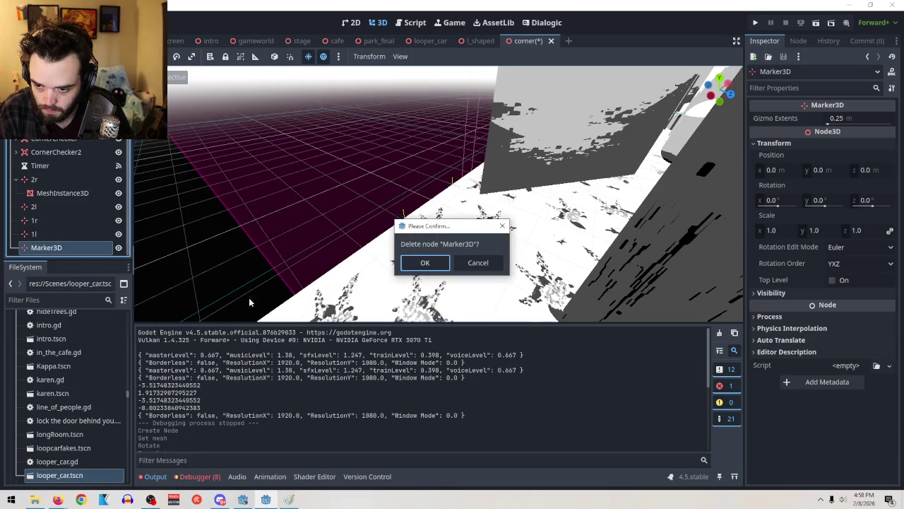
pyautogui.click(425, 267)
pyautogui.click(38, 234)
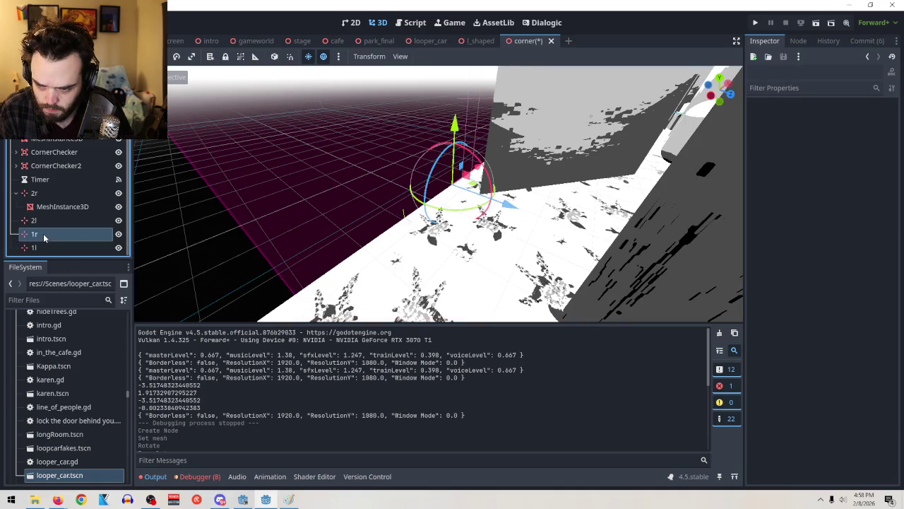
pyautogui.rightClick(45, 235)
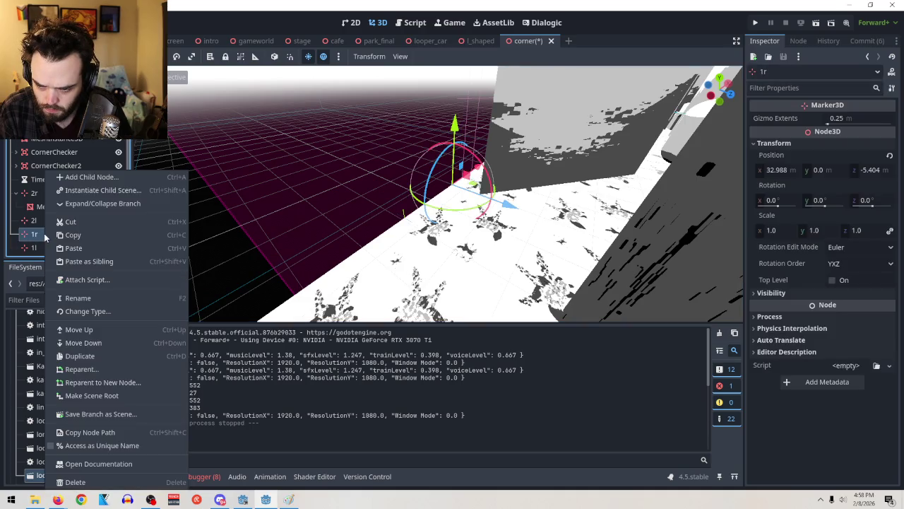
# Step: Give 1r a MeshInstance3D QuadMesh child, shifted about one unit left and half a unit up
pyautogui.click(106, 178)
pyautogui.press('Return')
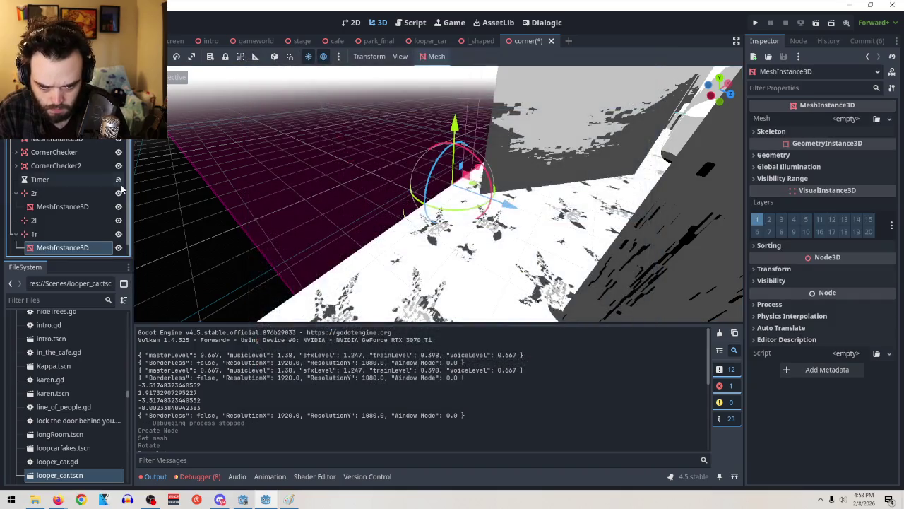
pyautogui.click(890, 119)
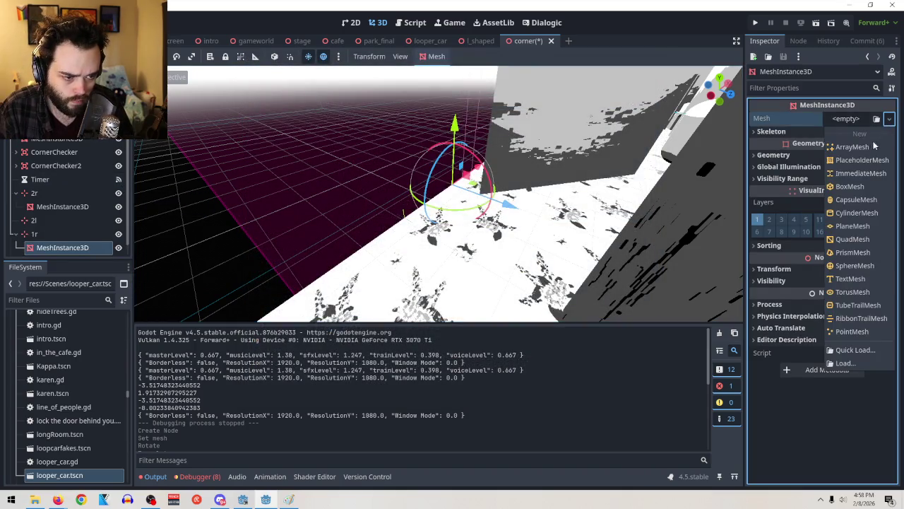
pyautogui.click(853, 239)
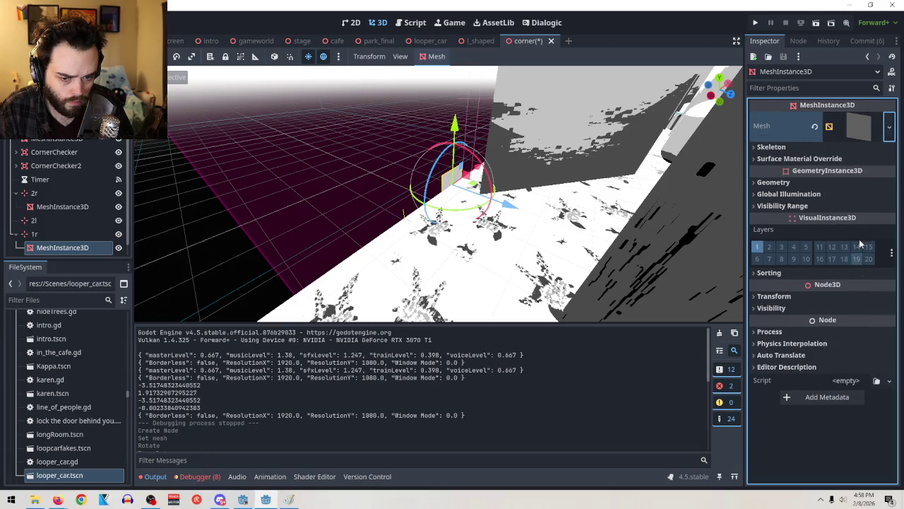
pyautogui.moveTo(479, 165)
pyautogui.mouseDown()
pyautogui.moveTo(473, 181)
pyautogui.moveTo(442, 183)
pyautogui.mouseUp()
pyautogui.moveTo(428, 150)
pyautogui.mouseDown()
pyautogui.moveTo(435, 126)
pyautogui.moveTo(465, 153)
pyautogui.mouseUp()
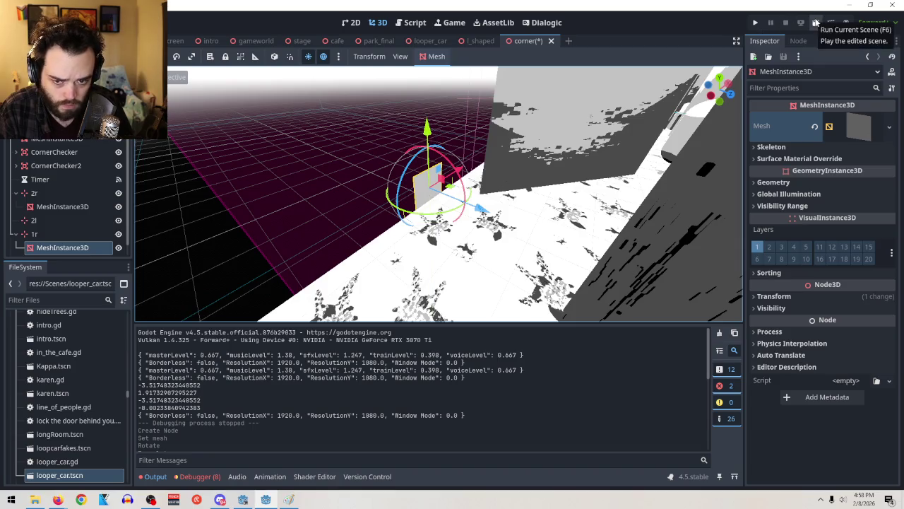
# Step: Save and run the corner scene, relaunching it a few times to test the teleport, then stop
pyautogui.click(817, 22)
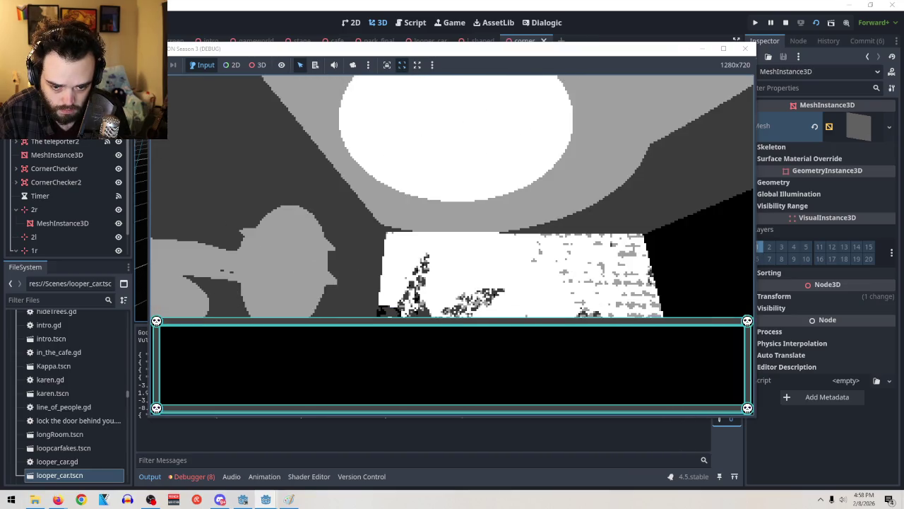
pyautogui.press('F8')
pyautogui.click(816, 22)
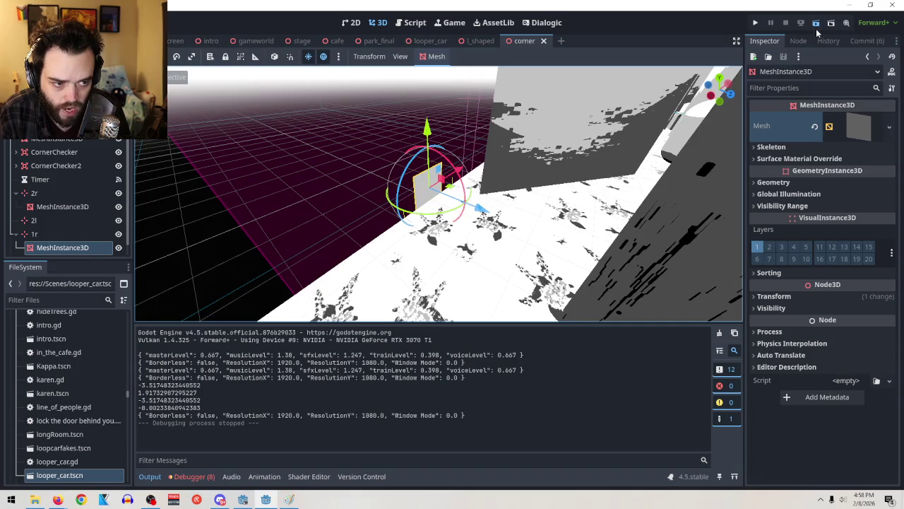
pyautogui.click(816, 28)
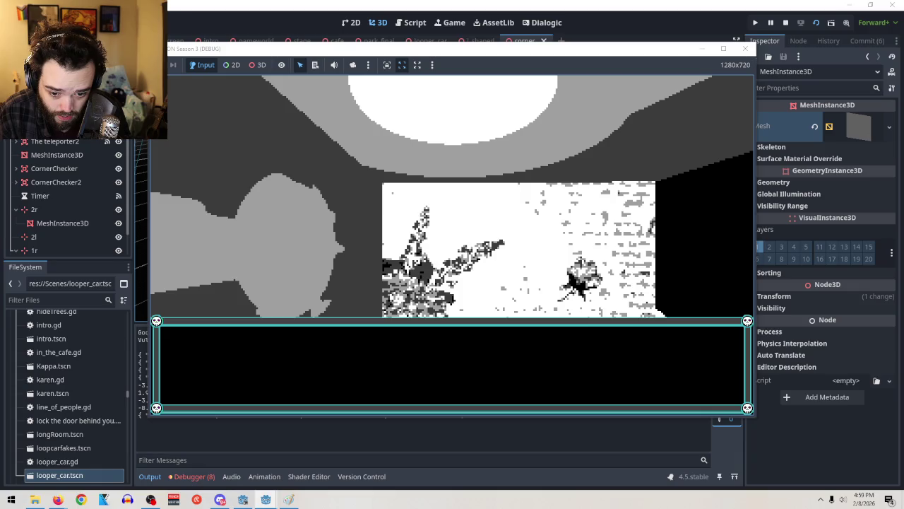
pyautogui.click(745, 49)
pyautogui.click(817, 23)
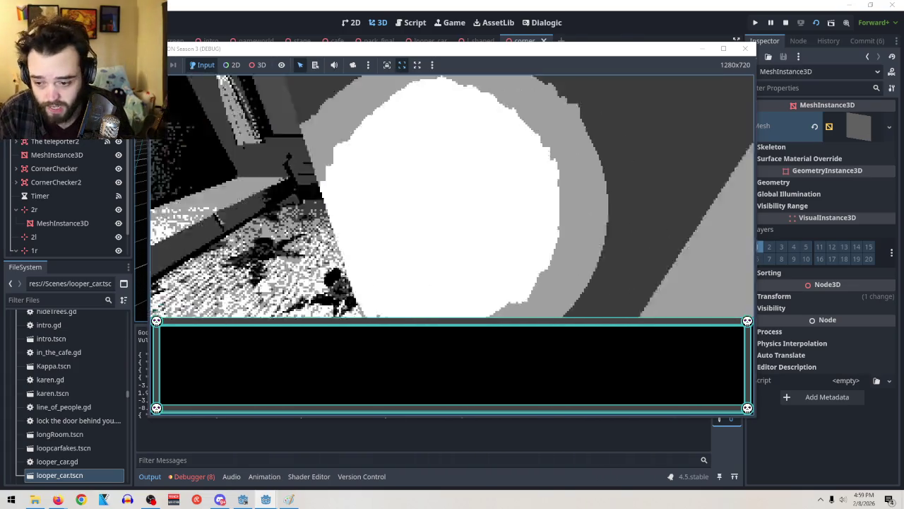
pyautogui.press('F8')
pyautogui.scroll(-2, 65, 186)
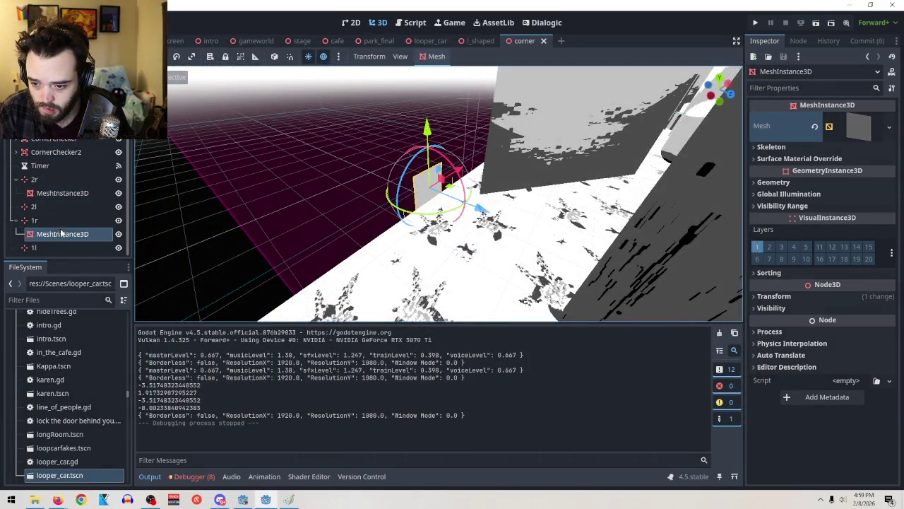
pyautogui.rightClick(61, 233)
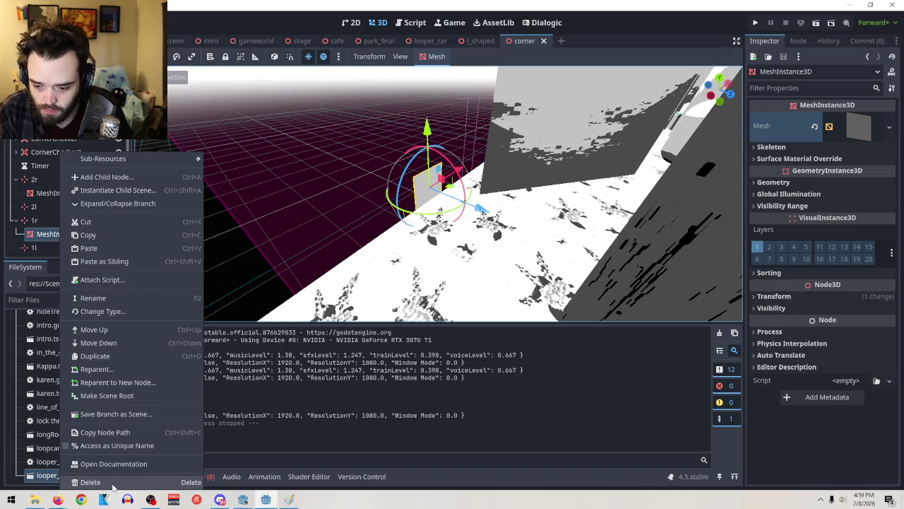
pyautogui.click(111, 483)
pyautogui.click(428, 262)
pyautogui.scroll(2, 67, 198)
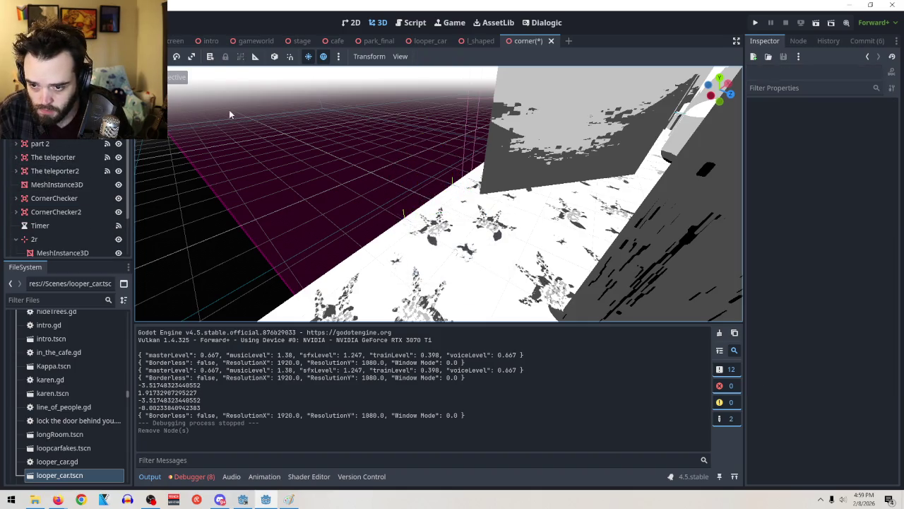
pyautogui.click(118, 130)
pyautogui.click(118, 130)
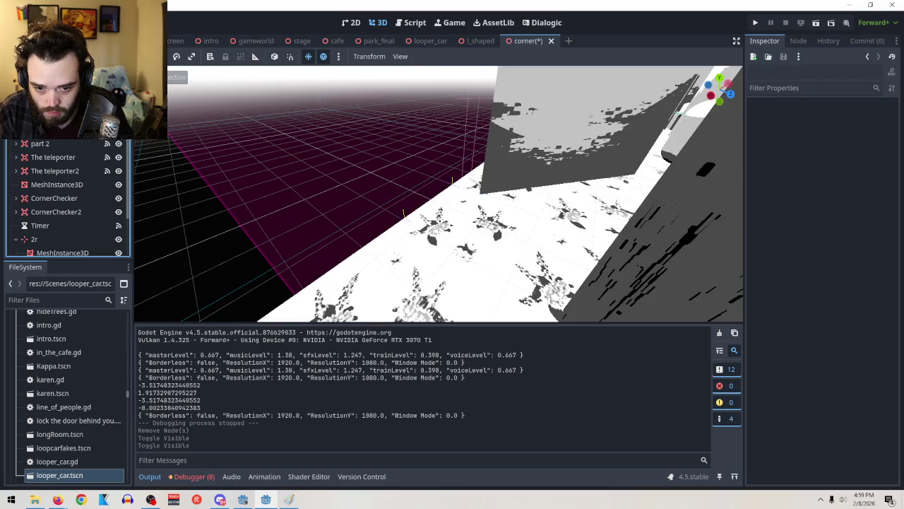
pyautogui.rightClick(74, 157)
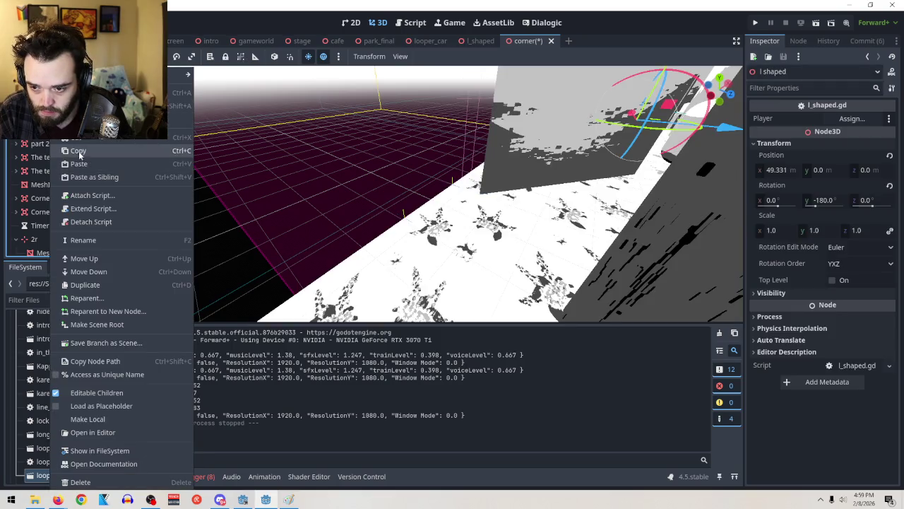
pyautogui.press('Escape')
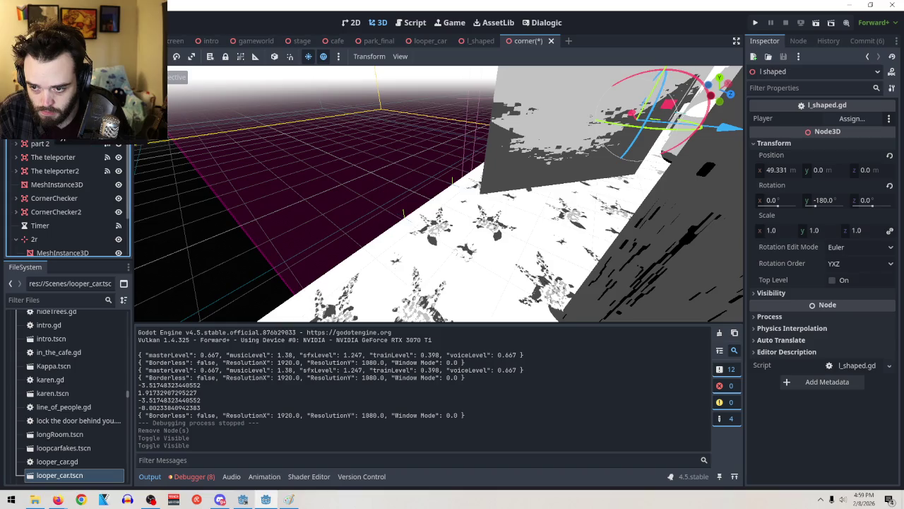
pyautogui.rightClick(41, 140)
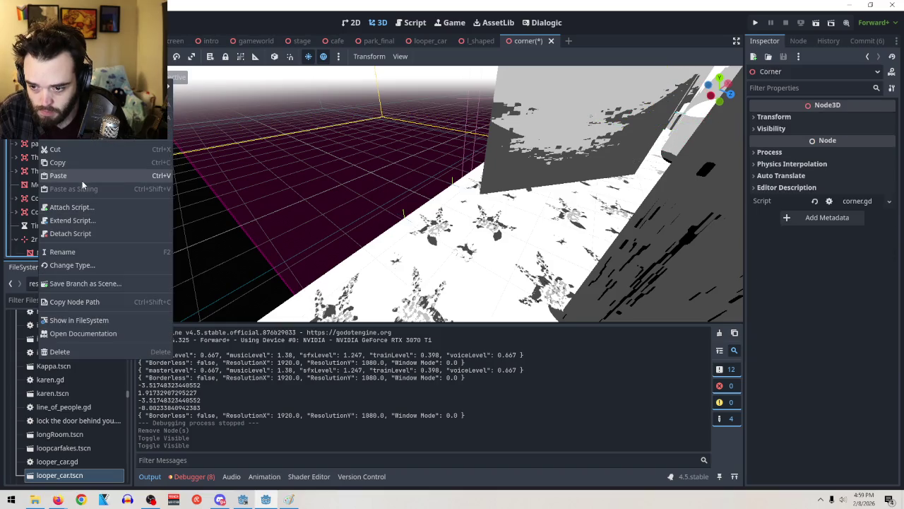
# Step: Paste the copied section under Corner as l shaped3 and undo a trial Z move
pyautogui.click(81, 178)
pyautogui.press('f')
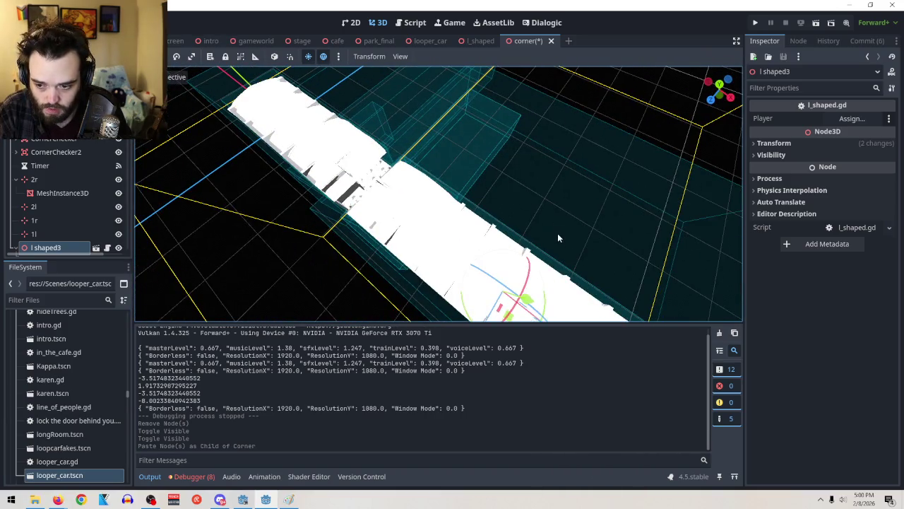
pyautogui.scroll(-6, 556, 231)
pyautogui.moveTo(444, 299); pyautogui.dragTo(516, 212)
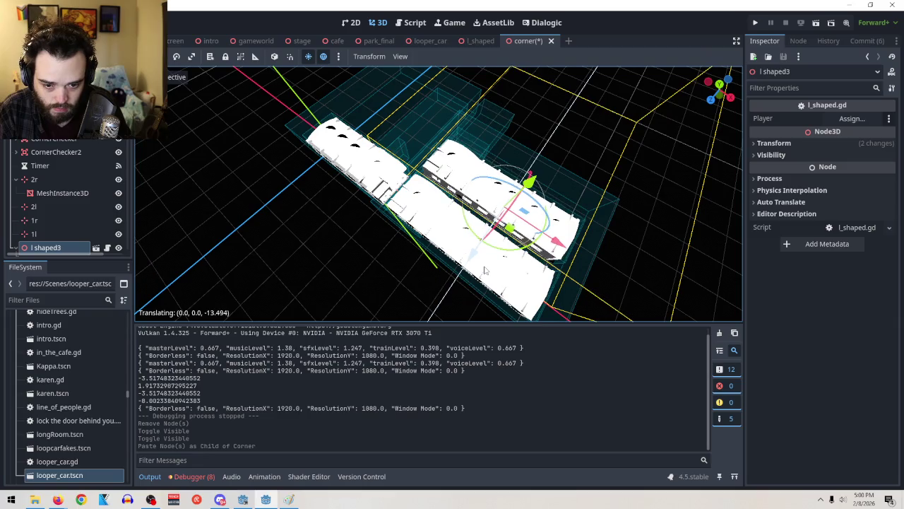
pyautogui.hotkey('ctrl', 'z')
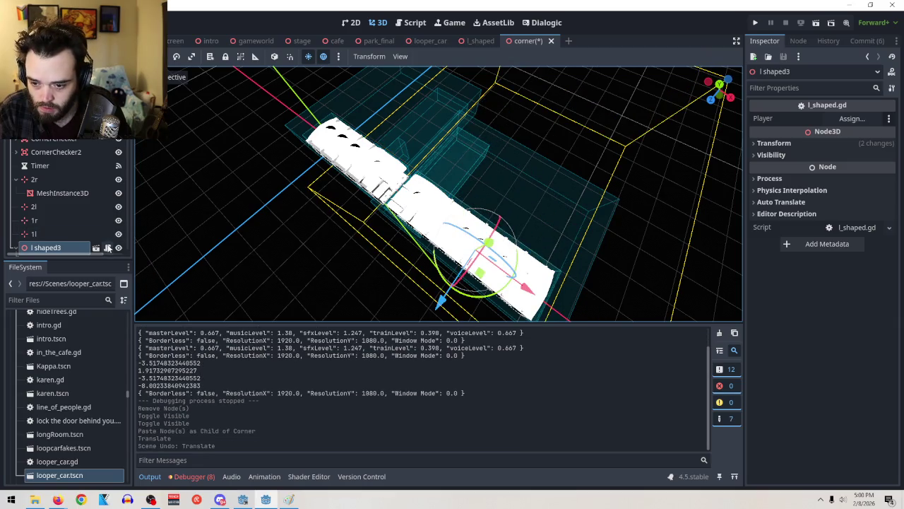
# Step: Show lshaped part 1 and hide lshaped part 2 in l shaped3, undoing a trial rotation
pyautogui.click(15, 247)
pyautogui.scroll(-3, 36, 205)
pyautogui.scroll(-3, 104, 220)
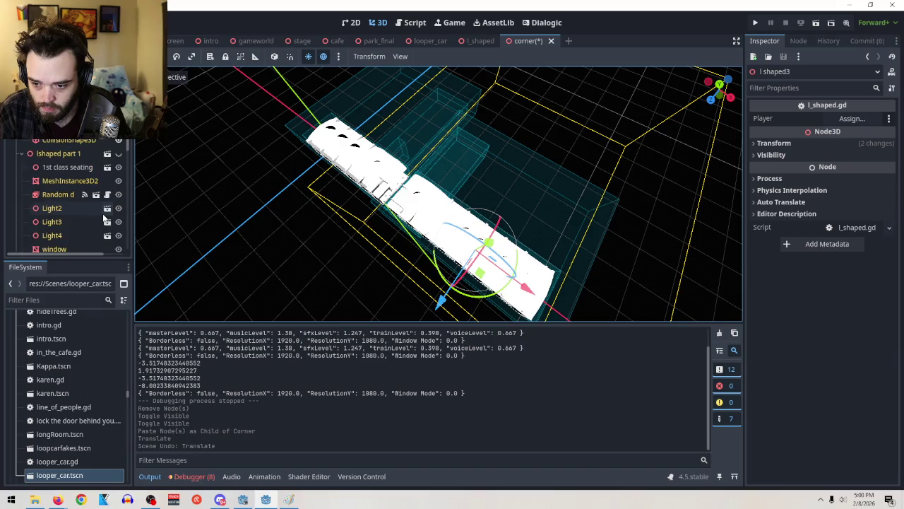
pyautogui.click(118, 155)
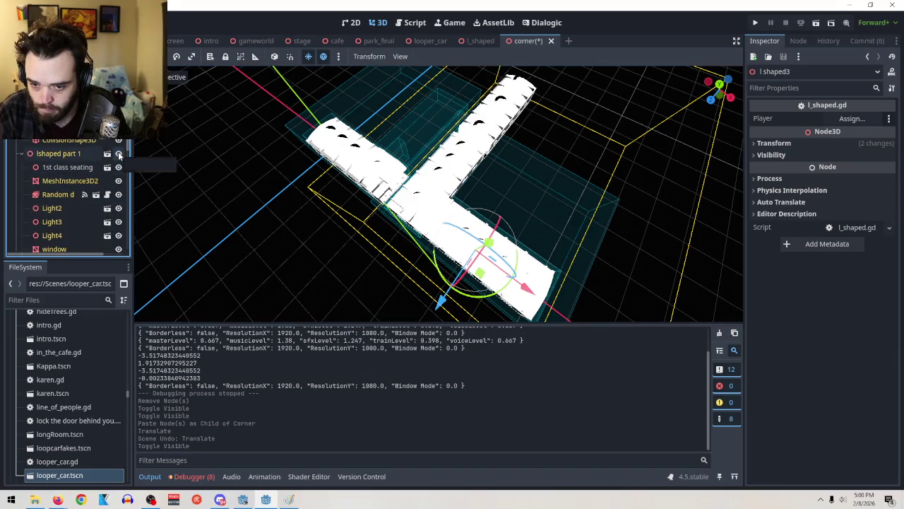
pyautogui.scroll(-3, 119, 155)
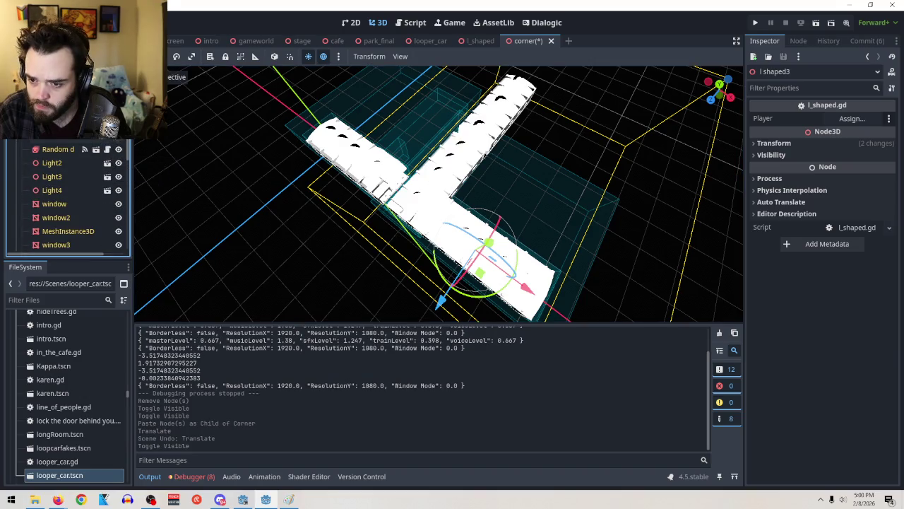
pyautogui.scroll(2, 113, 154)
pyautogui.scroll(3, 118, 159)
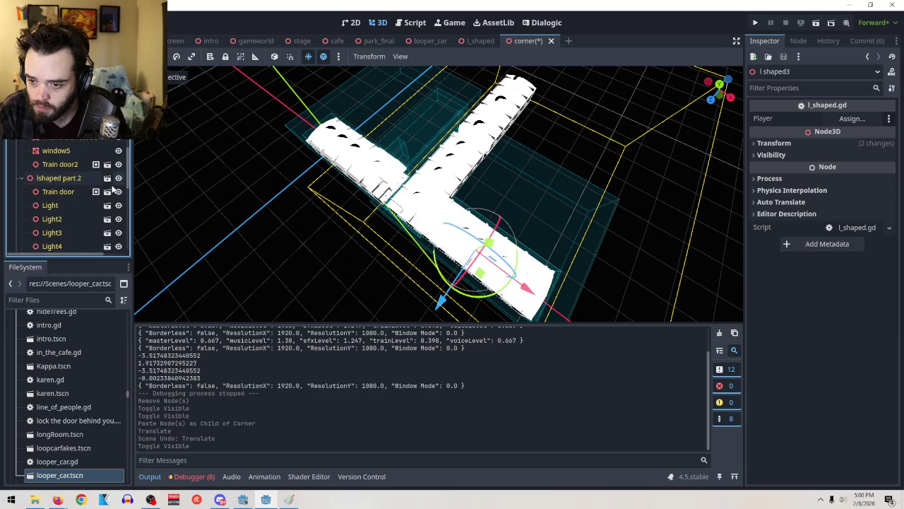
pyautogui.click(118, 179)
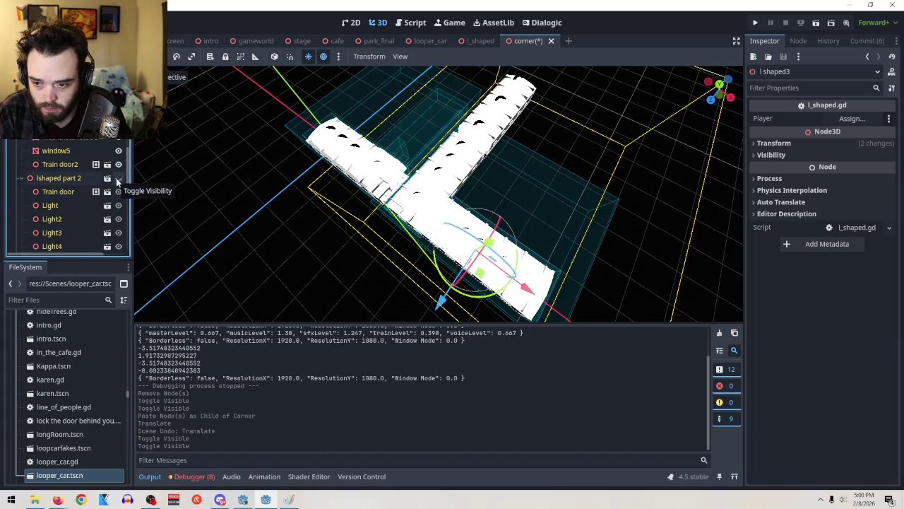
pyautogui.moveTo(516, 290)
pyautogui.mouseDown()
pyautogui.moveTo(487, 310)
pyautogui.moveTo(452, 296)
pyautogui.moveTo(420, 244)
pyautogui.moveTo(436, 238)
pyautogui.moveTo(473, 262)
pyautogui.moveTo(466, 257)
pyautogui.moveTo(473, 259)
pyautogui.moveTo(483, 221)
pyautogui.moveTo(472, 185)
pyautogui.mouseUp()
pyautogui.hotkey('ctrl', 'z')
pyautogui.hotkey('ctrl', 'z')
pyautogui.hotkey('ctrl', 'z')
pyautogui.hotkey('ctrl', 'z')
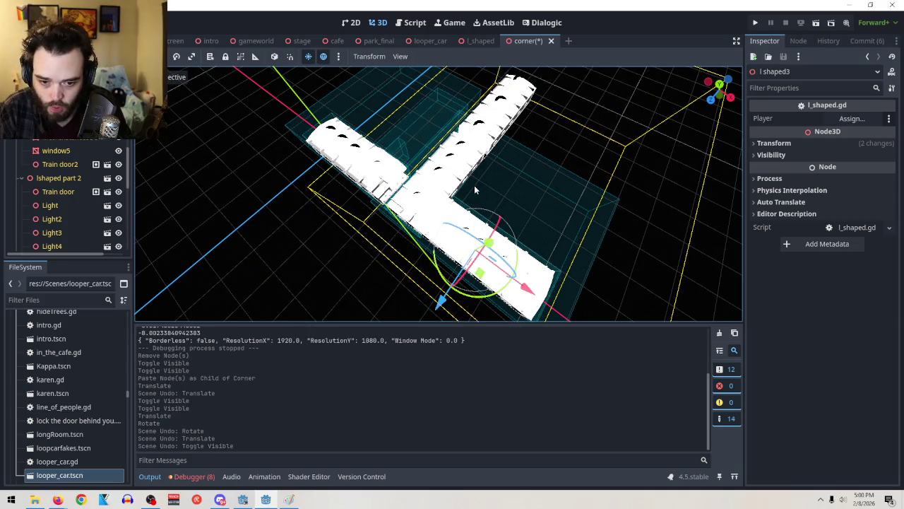
pyautogui.scroll(3, 43, 177)
pyautogui.rightClick(52, 140)
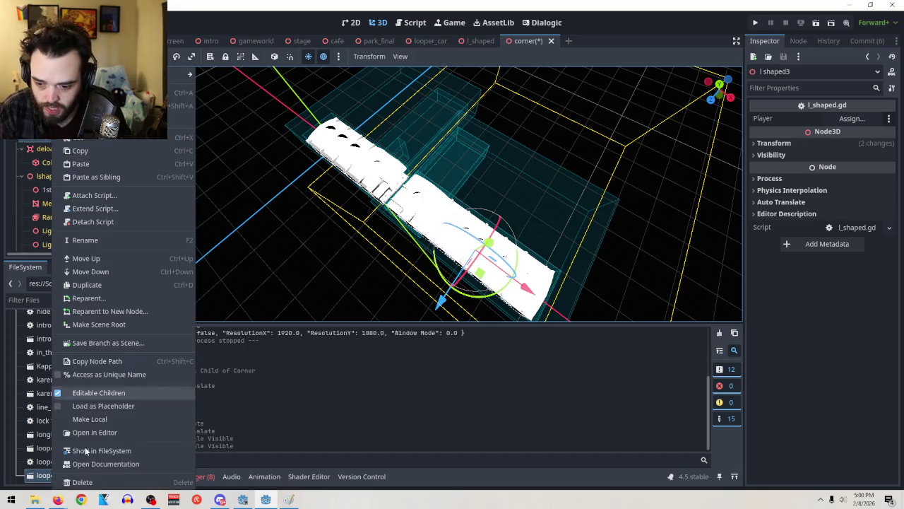
# Step: Delete l shaped3 from the corner scene
pyautogui.click(76, 479)
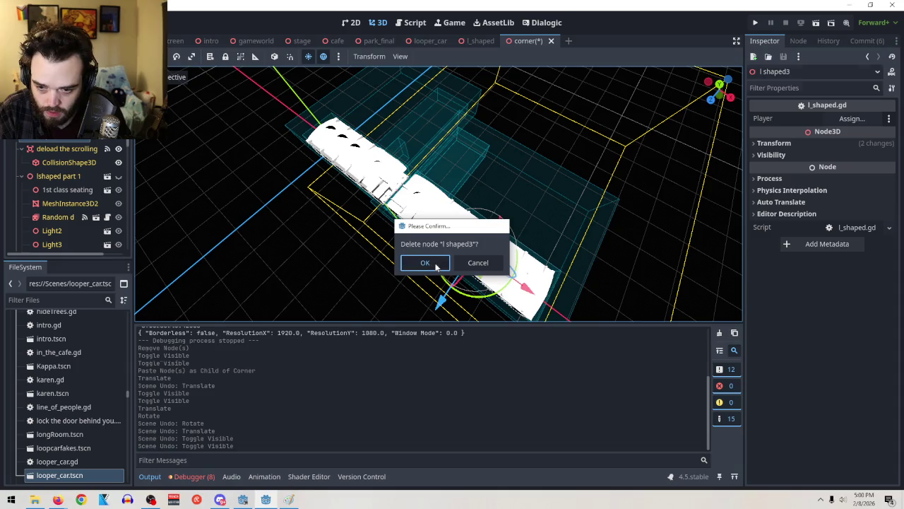
pyautogui.click(436, 266)
pyautogui.scroll(2, 79, 221)
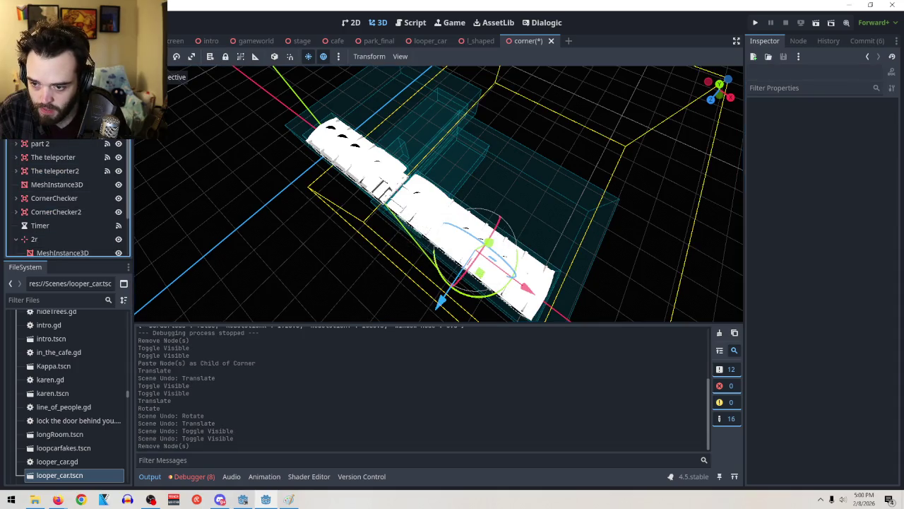
pyautogui.scroll(5, 505, 175)
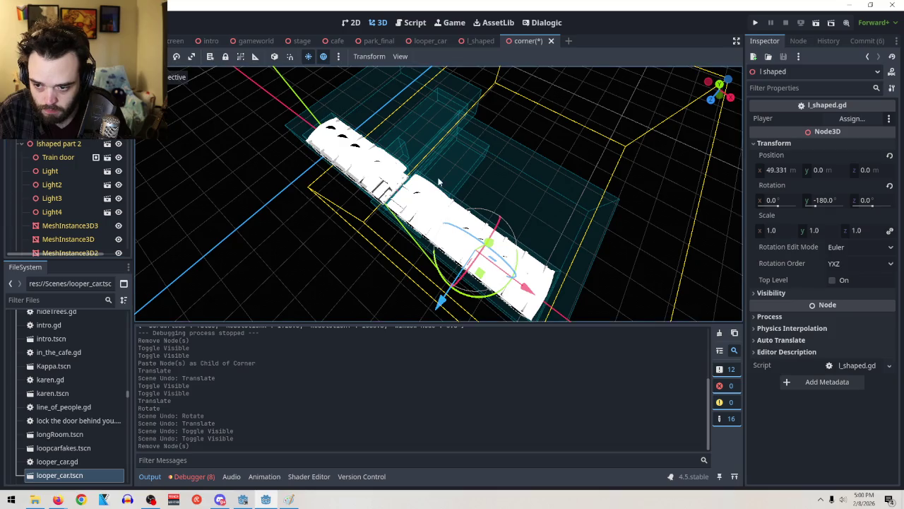
pyautogui.scroll(5, 505, 174)
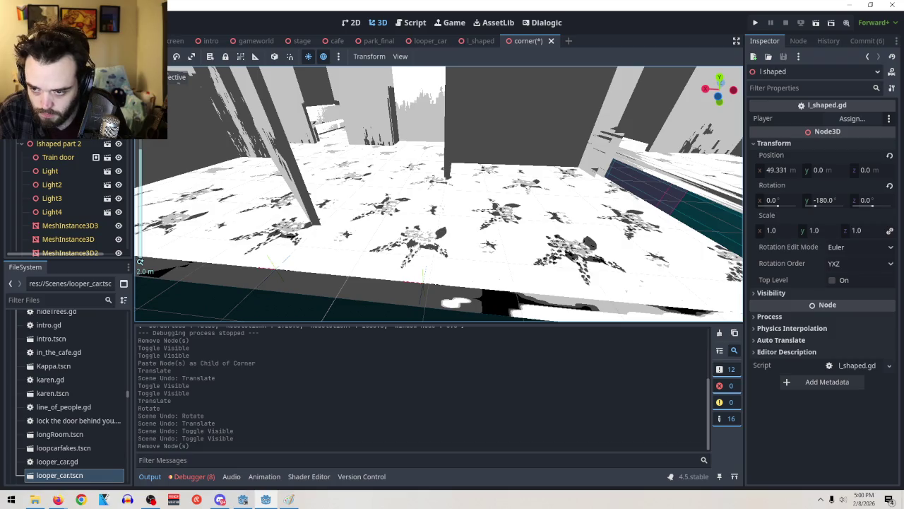
pyautogui.rightClick(47, 143)
# Step: Add a new Marker3D node and expand its transform properties
pyautogui.hotkey('ctrl', 'a')
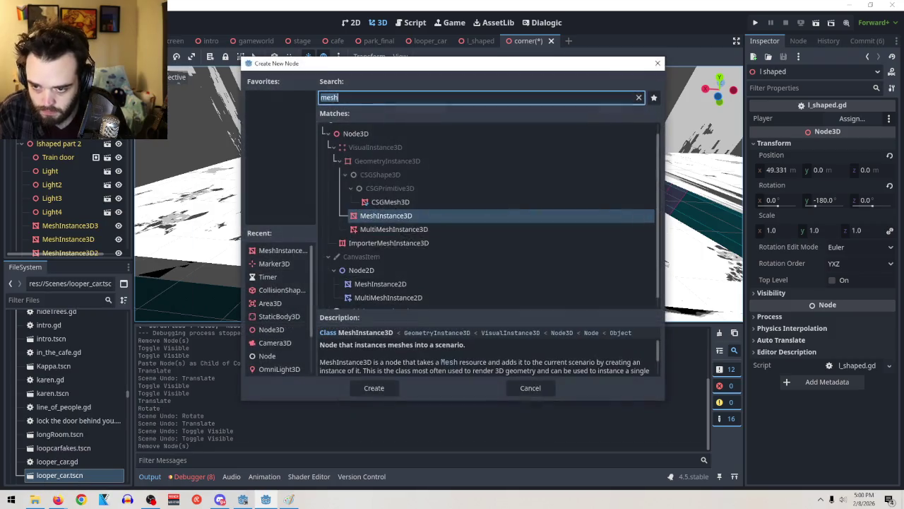
pyautogui.write('marker')
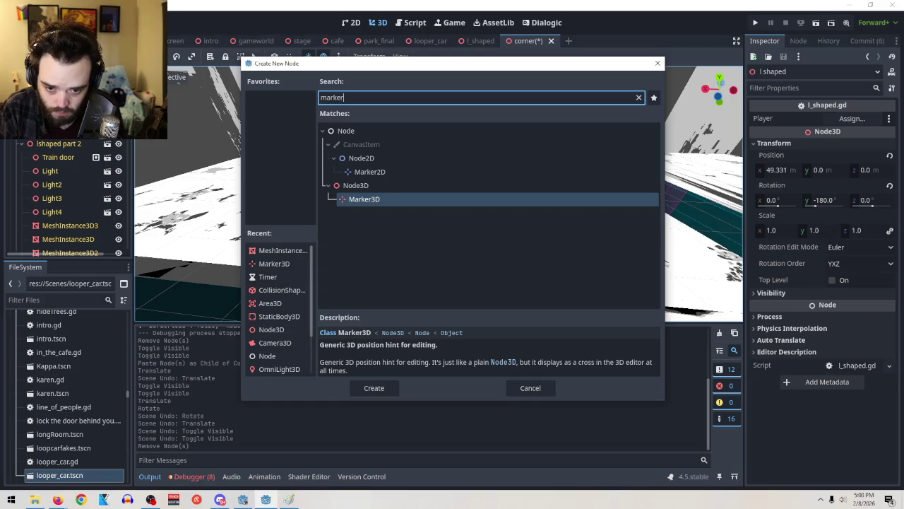
pyautogui.click(374, 387)
pyautogui.scroll(-3, 537, 282)
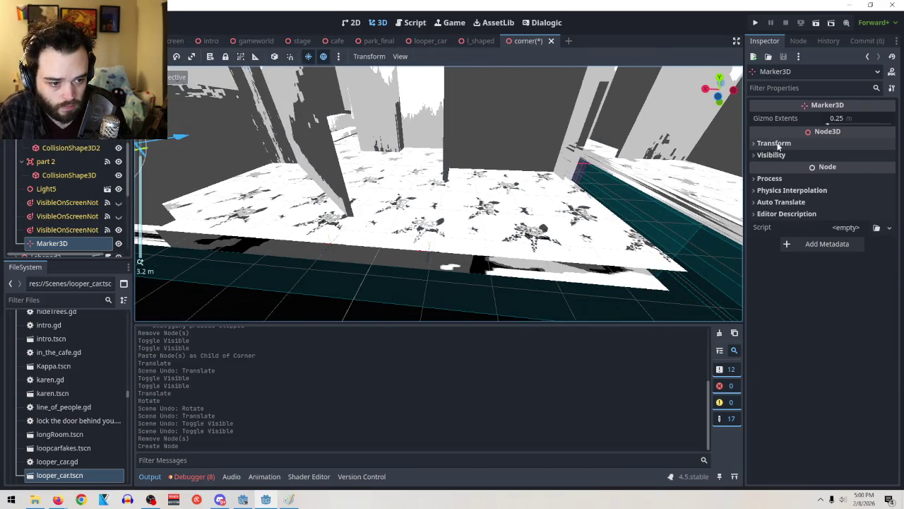
pyautogui.click(775, 143)
pyautogui.scroll(-2, 150, 145)
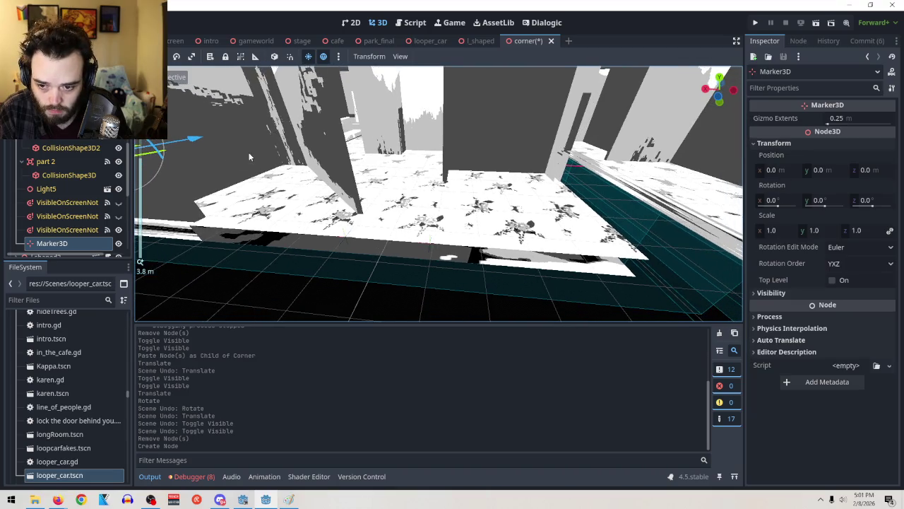
pyautogui.scroll(-9, 248, 152)
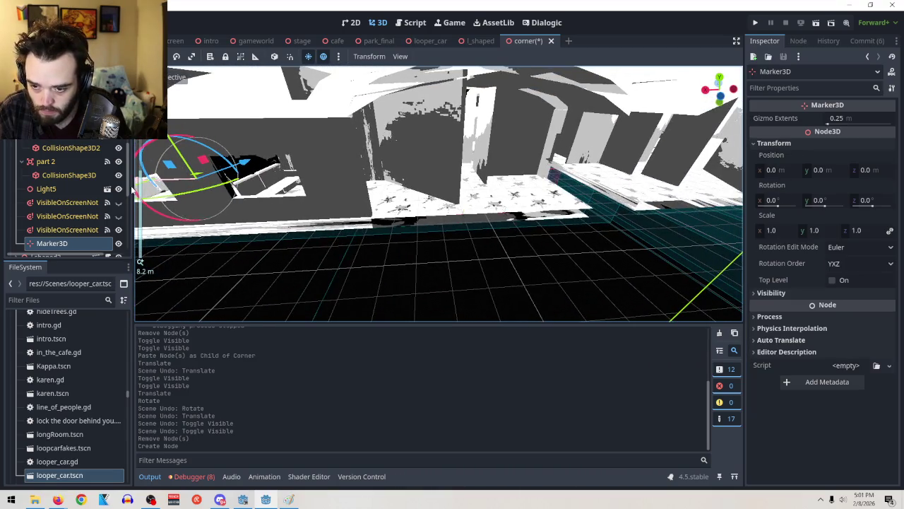
# Step: Move the marker to X 17.379, Z 5.407 on the car floor and hide l shaped
pyautogui.moveTo(158, 178)
pyautogui.mouseDown()
pyautogui.moveTo(452, 180)
pyautogui.moveTo(545, 212)
pyautogui.moveTo(600, 213)
pyautogui.moveTo(644, 239)
pyautogui.moveTo(637, 242)
pyautogui.mouseUp()
pyautogui.scroll(5, 545, 212)
pyautogui.moveTo(434, 149)
pyautogui.mouseDown()
pyautogui.moveTo(477, 129)
pyautogui.moveTo(535, 279)
pyautogui.moveTo(526, 267)
pyautogui.mouseUp()
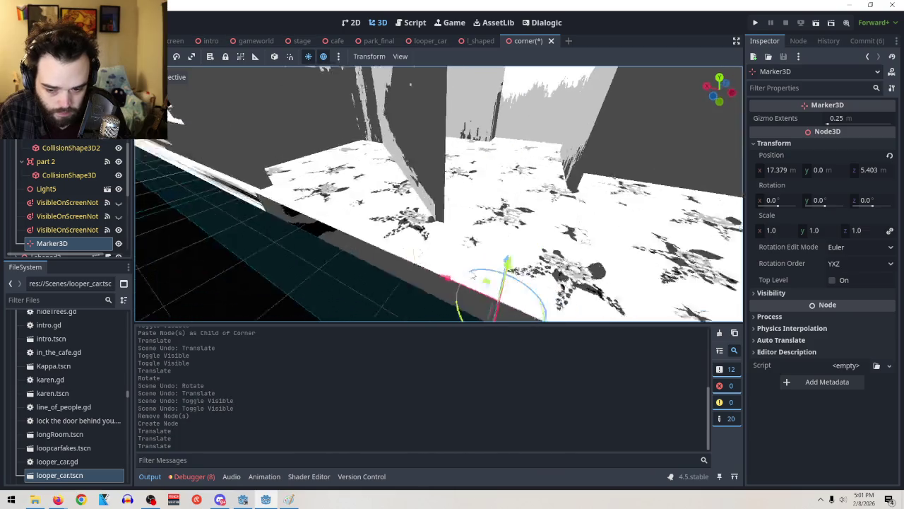
pyautogui.moveTo(414, 262); pyautogui.dragTo(412, 259)
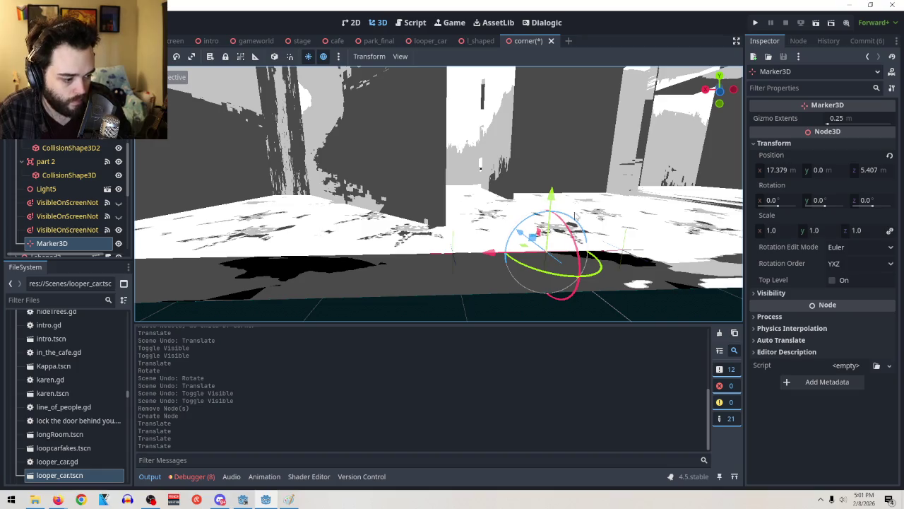
pyautogui.scroll(10, 64, 240)
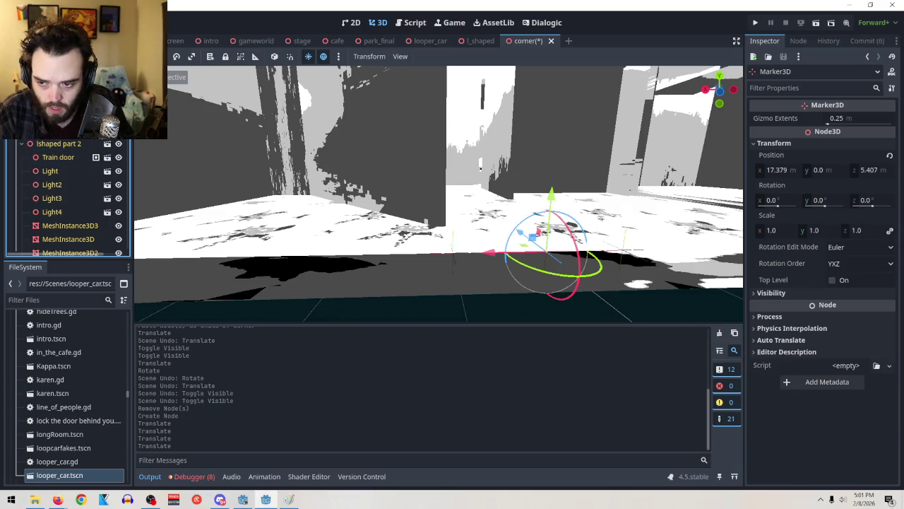
pyautogui.scroll(5, 64, 198)
pyautogui.click(118, 130)
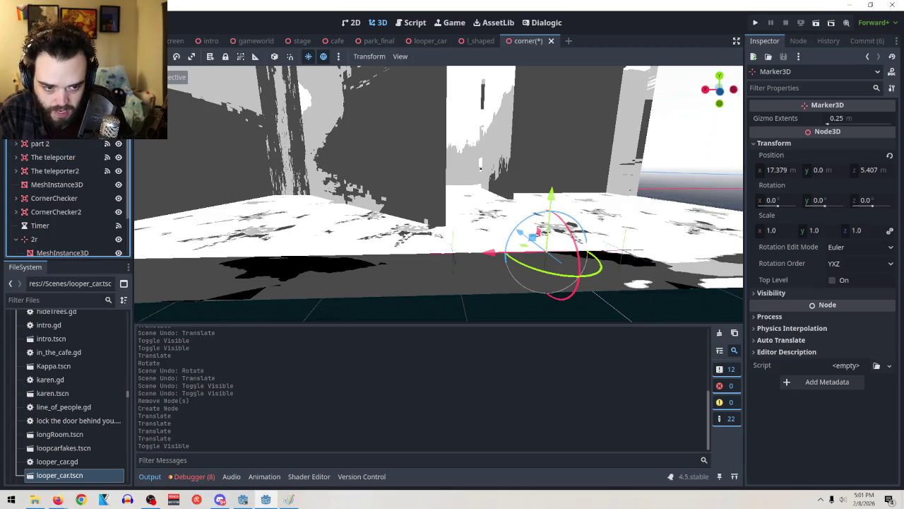
# Step: Copy the l shaped node, paste it as sibling l shaped3, and frame it in view
pyautogui.rightClick(50, 68)
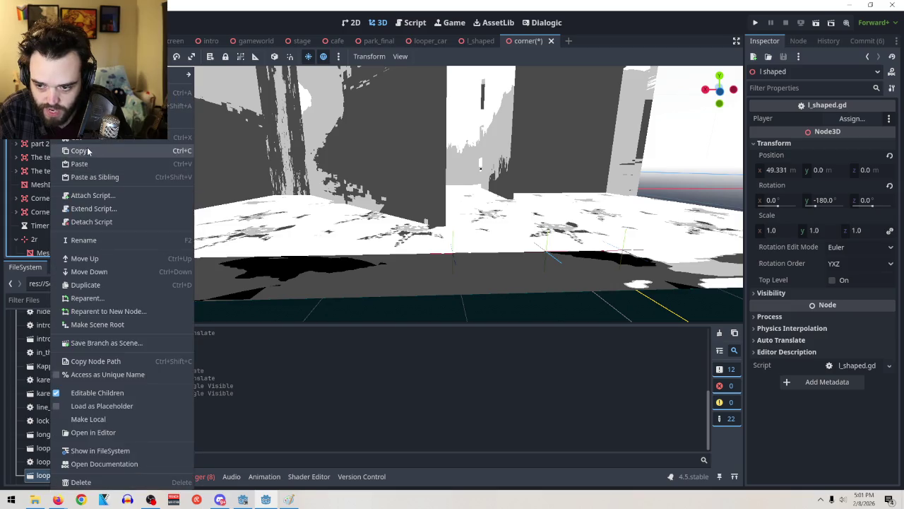
pyautogui.click(88, 151)
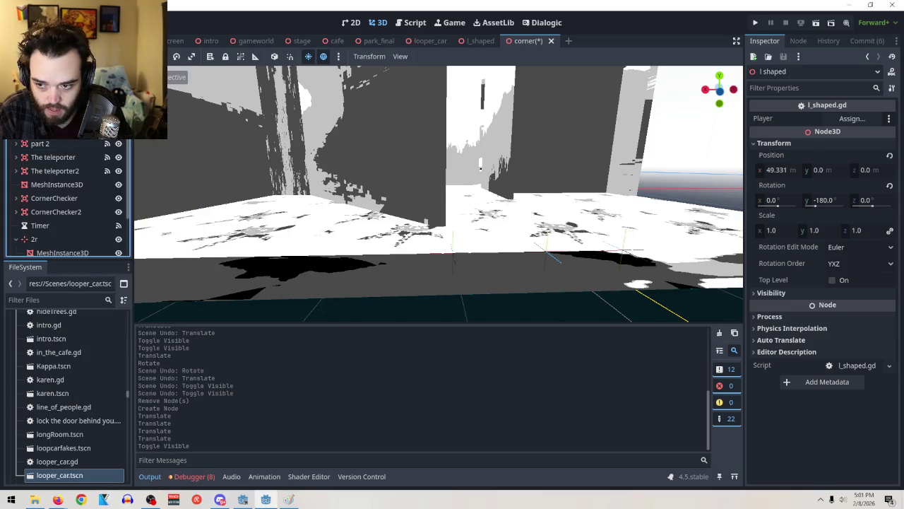
pyautogui.rightClick(45, 67)
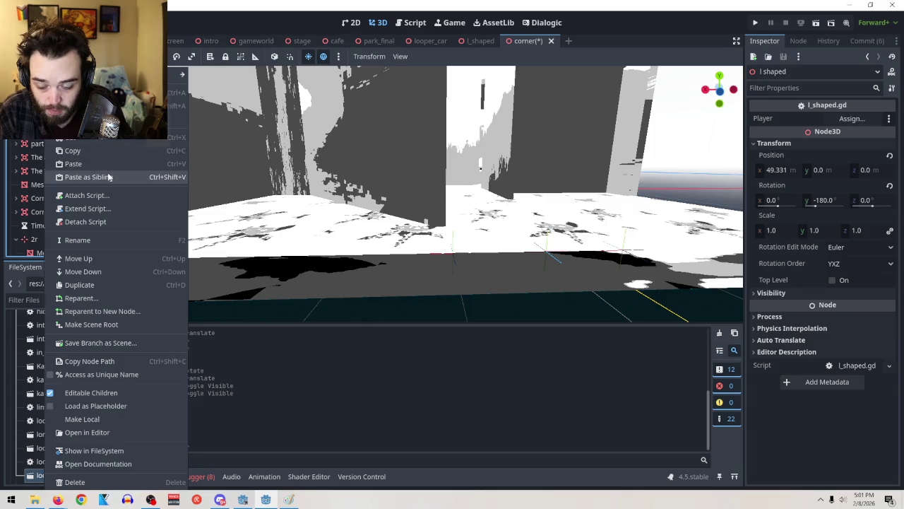
pyautogui.click(108, 177)
pyautogui.press('f')
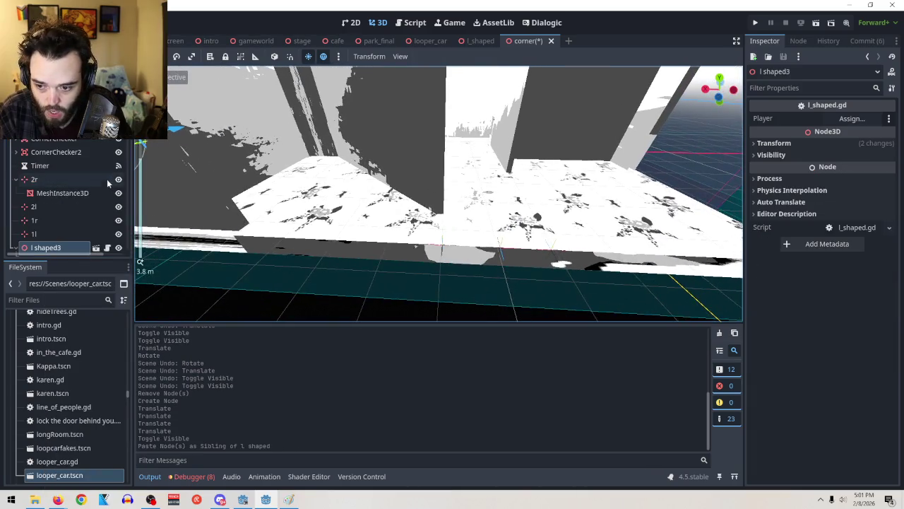
# Step: Collapse l shaped3's children and expand its Transform section in the Inspector
pyautogui.scroll(-2, 53, 213)
pyautogui.scroll(-3, 78, 228)
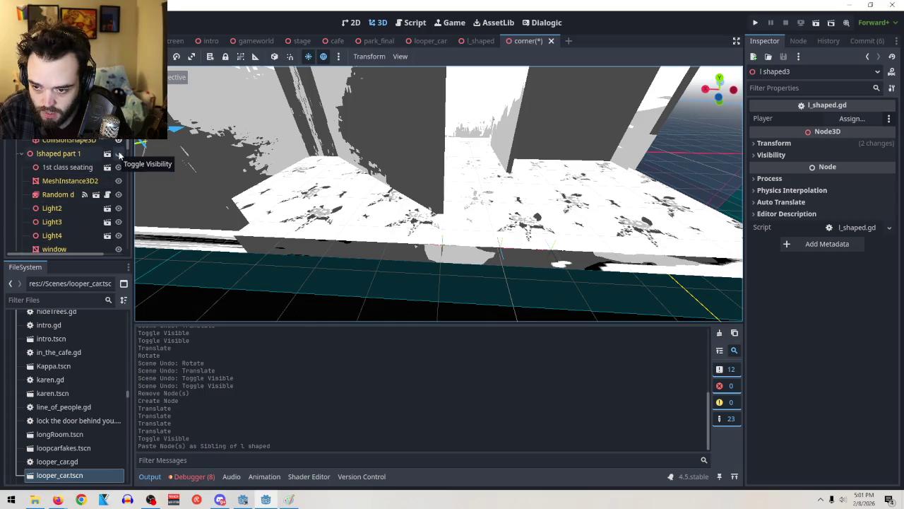
pyautogui.click(118, 153)
pyautogui.scroll(-3, 125, 149)
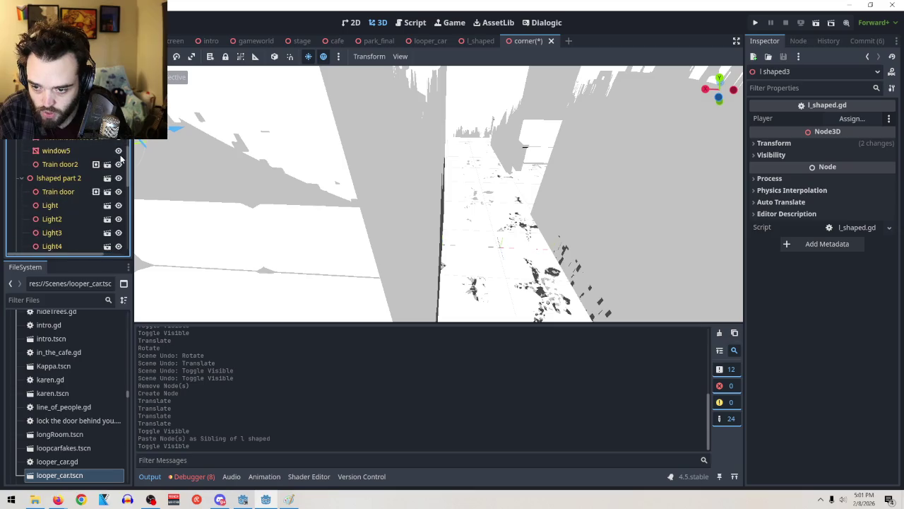
pyautogui.click(117, 137)
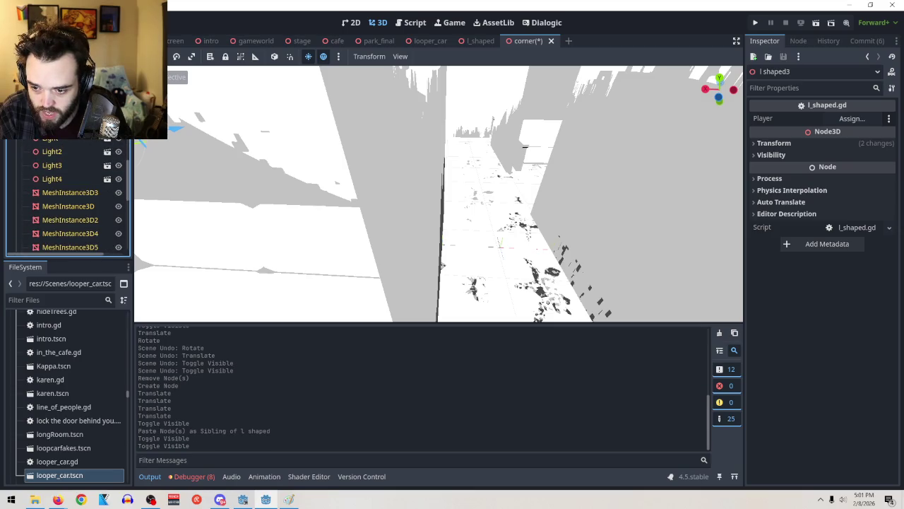
pyautogui.scroll(-6, 490, 185)
pyautogui.scroll(5, 547, 243)
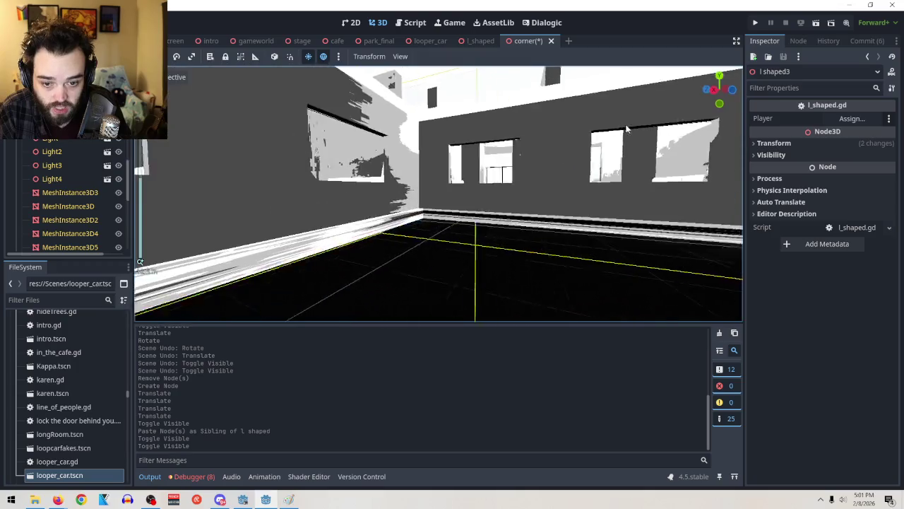
pyautogui.scroll(-5, 514, 226)
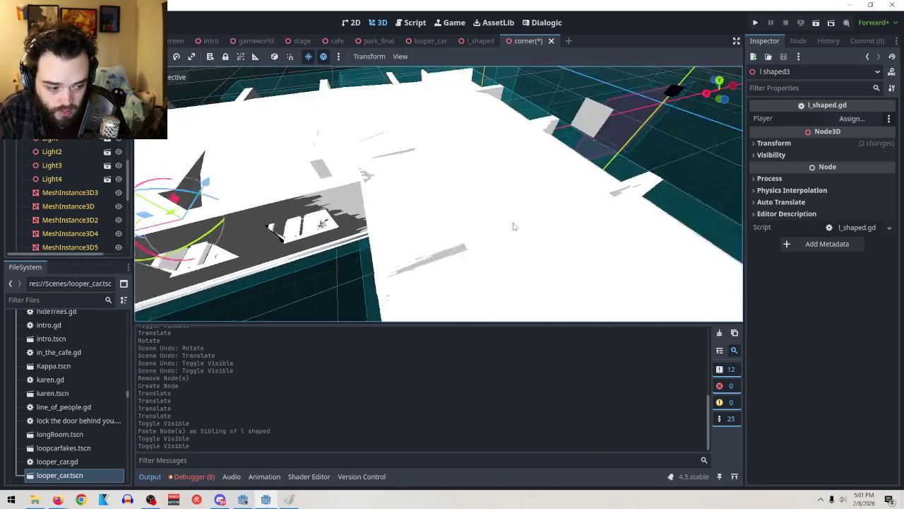
pyautogui.scroll(1, 513, 226)
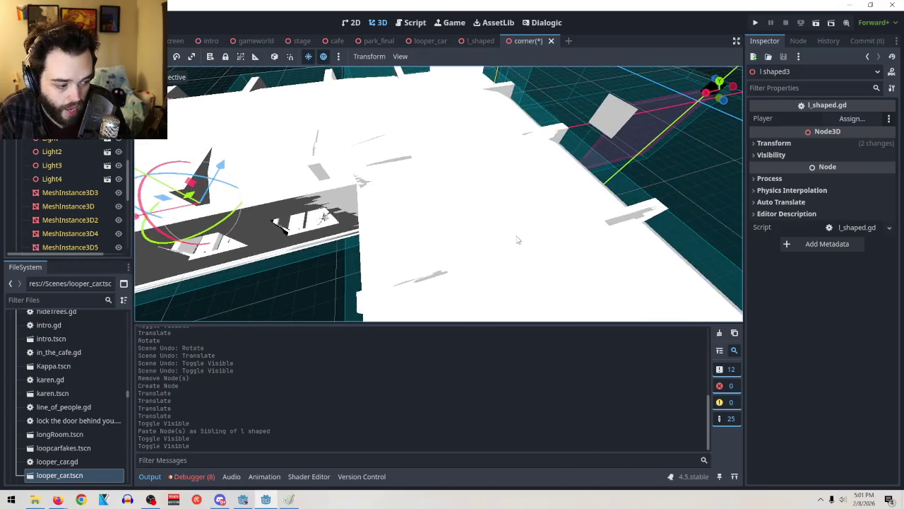
pyautogui.scroll(10, 70, 156)
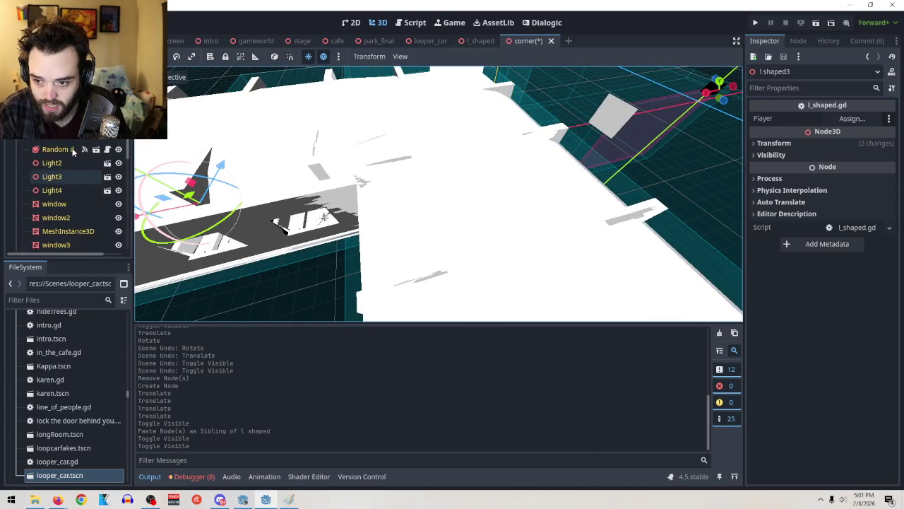
pyautogui.scroll(-5, 78, 170)
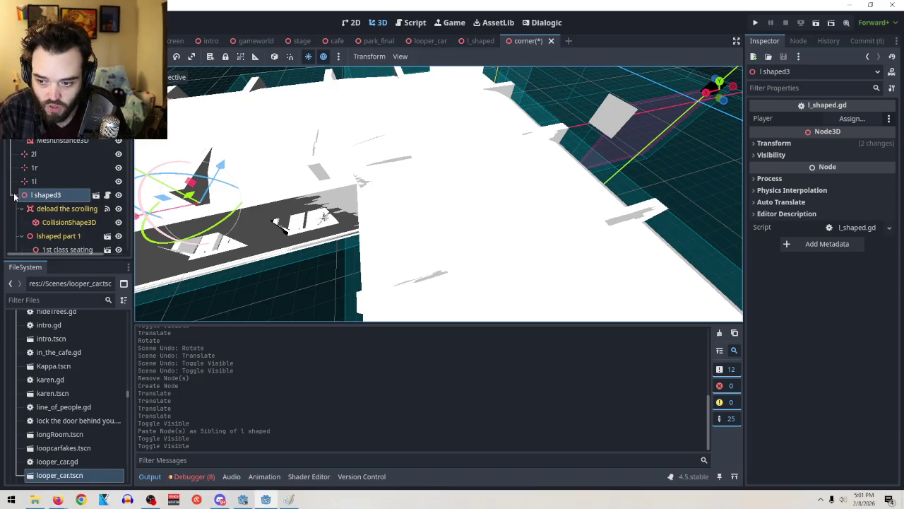
pyautogui.click(15, 195)
pyautogui.scroll(-2, 440, 184)
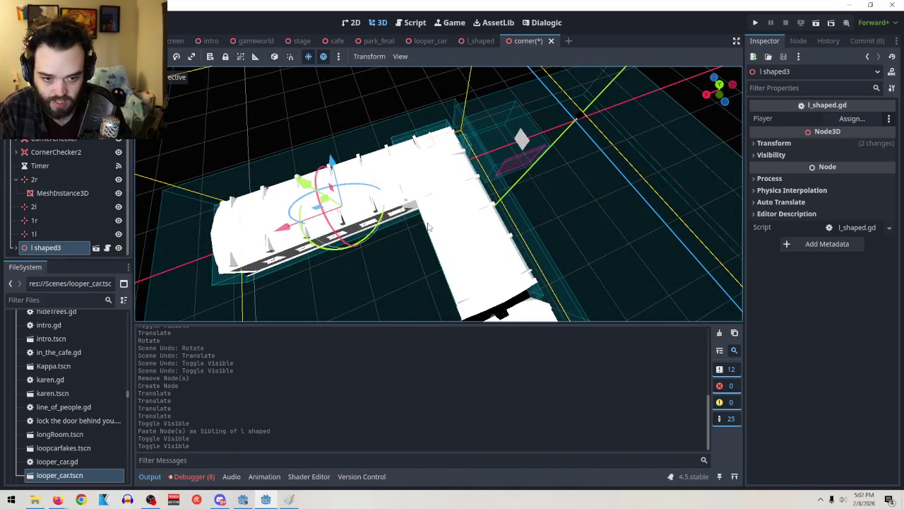
pyautogui.click(771, 142)
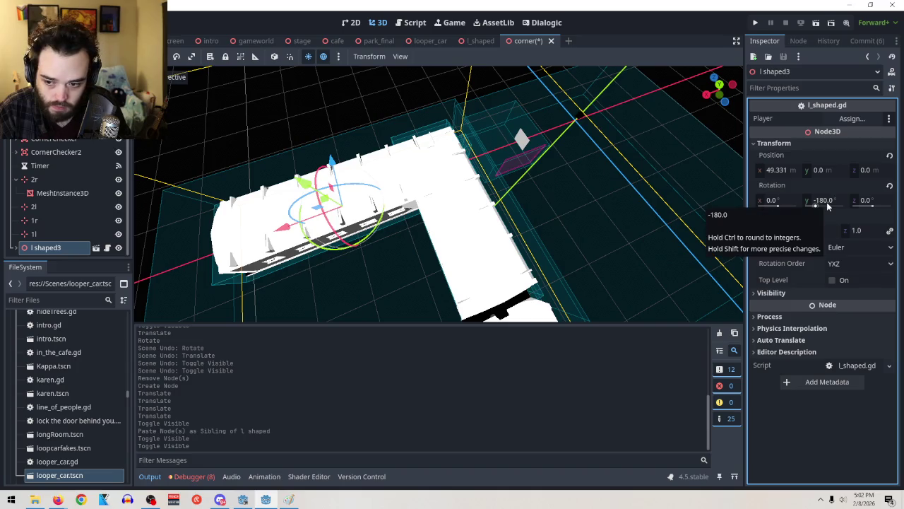
# Step: Set l shaped3's Y rotation to -90
pyautogui.moveTo(820, 205); pyautogui.dragTo(854, 205)
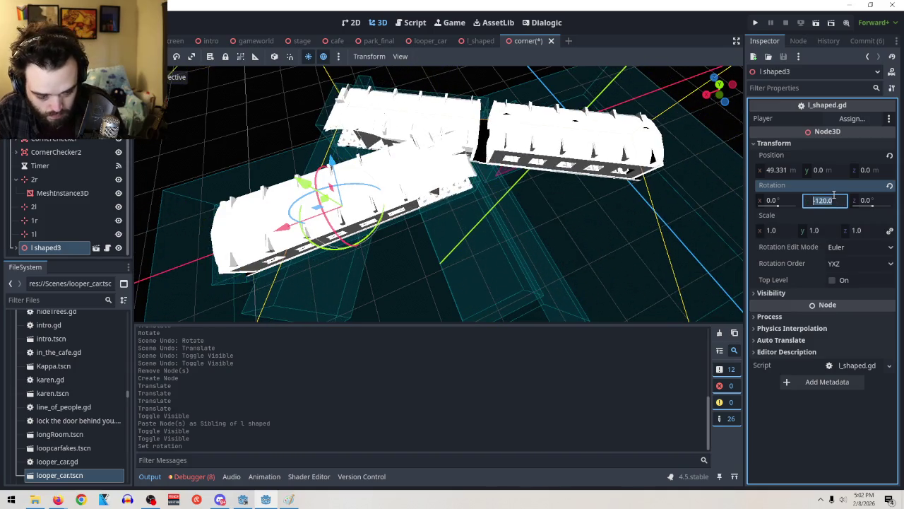
pyautogui.press('Return')
pyautogui.click(279, 253)
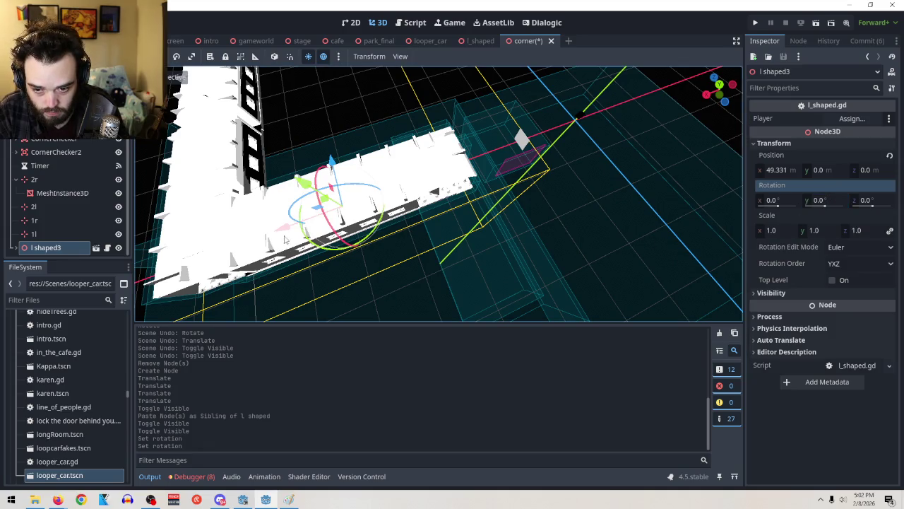
pyautogui.moveTo(819, 201)
pyautogui.mouseDown()
pyautogui.moveTo(791, 201)
pyautogui.moveTo(820, 204)
pyautogui.mouseUp()
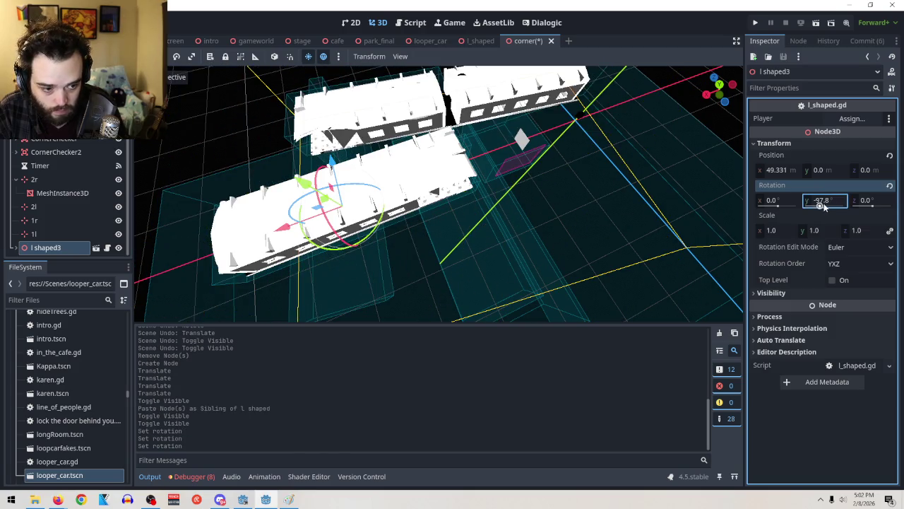
pyautogui.write('-90')
pyautogui.press('Return')
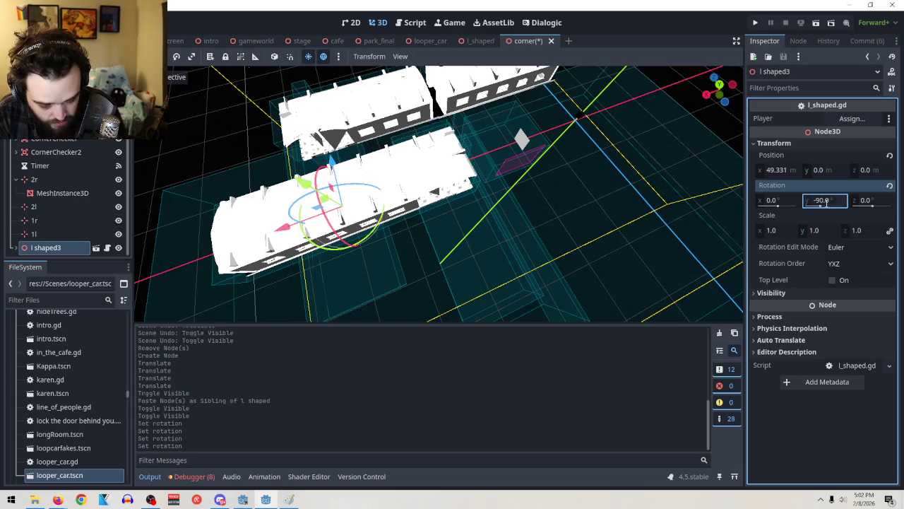
# Step: Drag l shaped3 along Z and X toward the other train car
pyautogui.moveTo(329, 169); pyautogui.dragTo(370, 247)
pyautogui.scroll(-2, 406, 298)
pyautogui.moveTo(345, 285); pyautogui.dragTo(466, 245)
pyautogui.scroll(5, 467, 244)
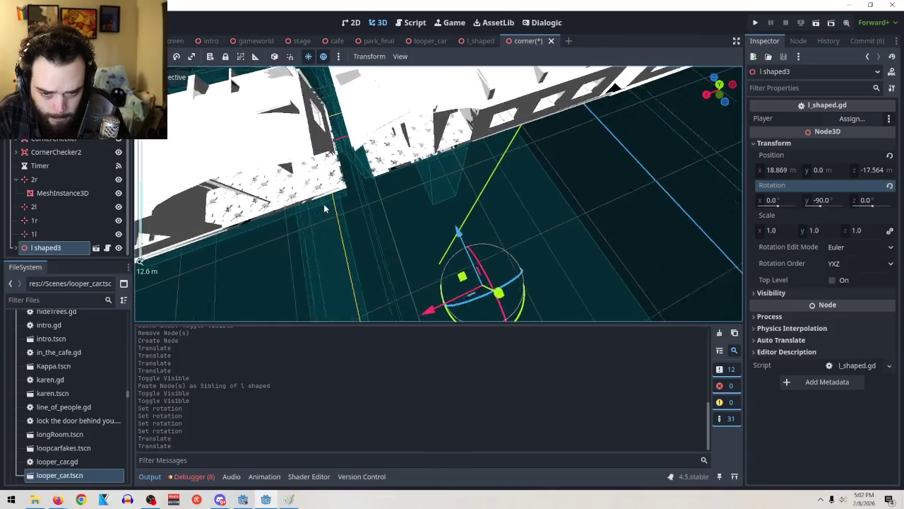
pyautogui.scroll(-4, 380, 191)
pyautogui.moveTo(396, 187); pyautogui.dragTo(428, 179)
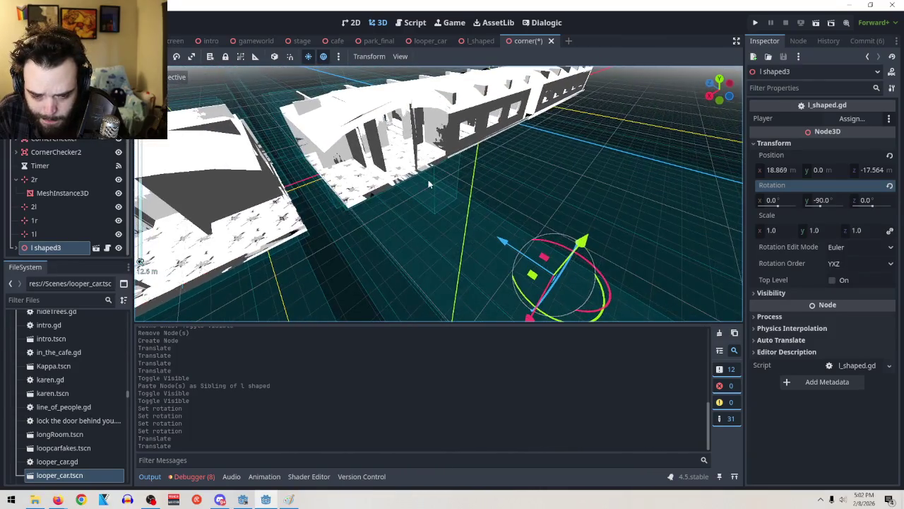
# Step: Collapse the 2r node and toggle node visibility to compare the cars
pyautogui.click(16, 180)
pyautogui.scroll(3, 70, 191)
pyautogui.click(119, 130)
pyautogui.click(119, 130)
pyautogui.click(119, 130)
pyautogui.click(119, 130)
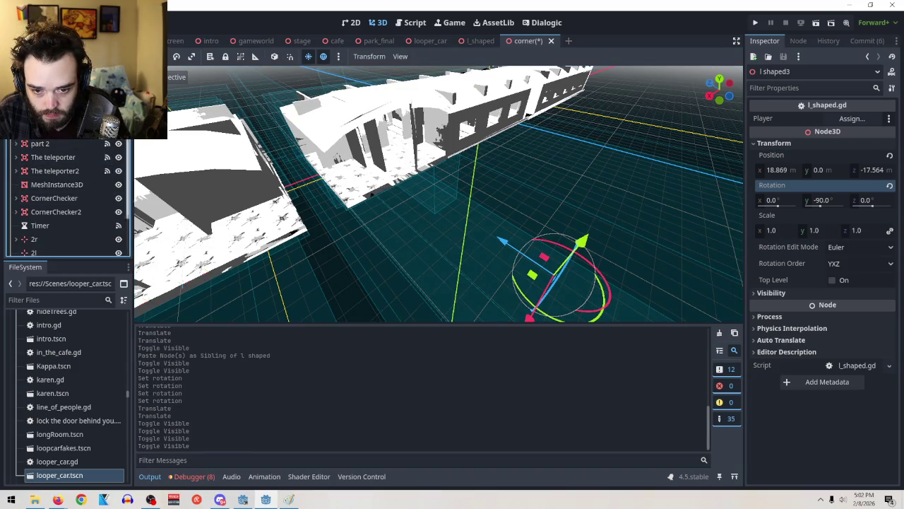
pyautogui.scroll(-3, 67, 197)
pyautogui.moveTo(50, 248); pyautogui.dragTo(49, 195)
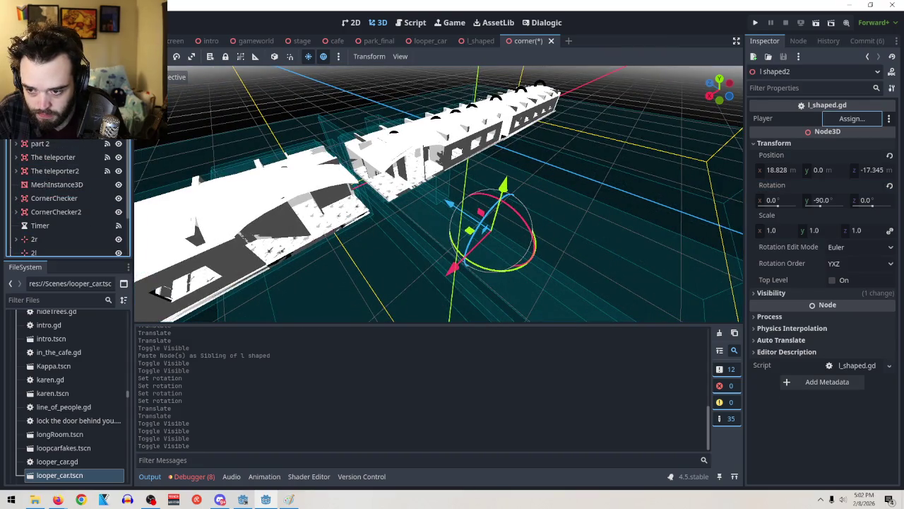
pyautogui.press('h')
pyautogui.press('h')
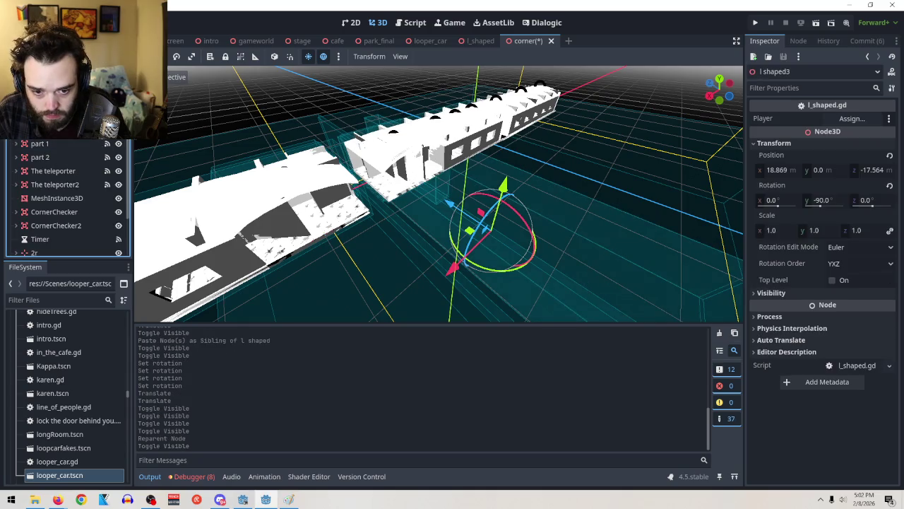
pyautogui.scroll(5, 140, 261)
pyautogui.moveTo(140, 261); pyautogui.dragTo(212, 212)
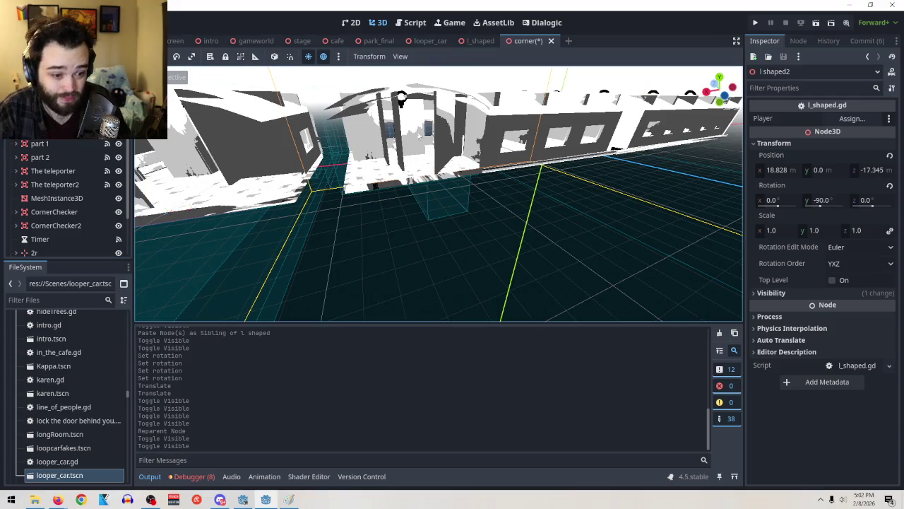
# Step: Copy l shaped2's Position value and select l shaped3
pyautogui.rightClick(782, 151)
pyautogui.click(780, 144)
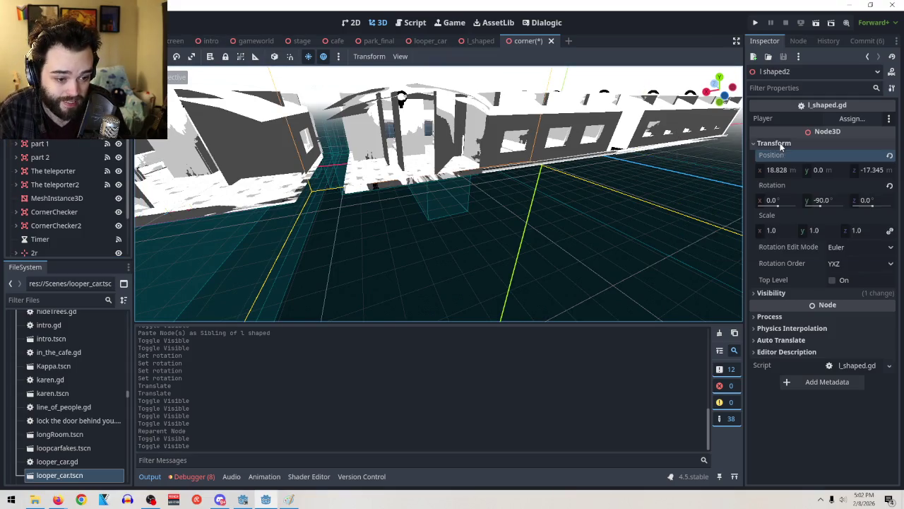
pyautogui.rightClick(780, 158)
pyautogui.click(699, 167)
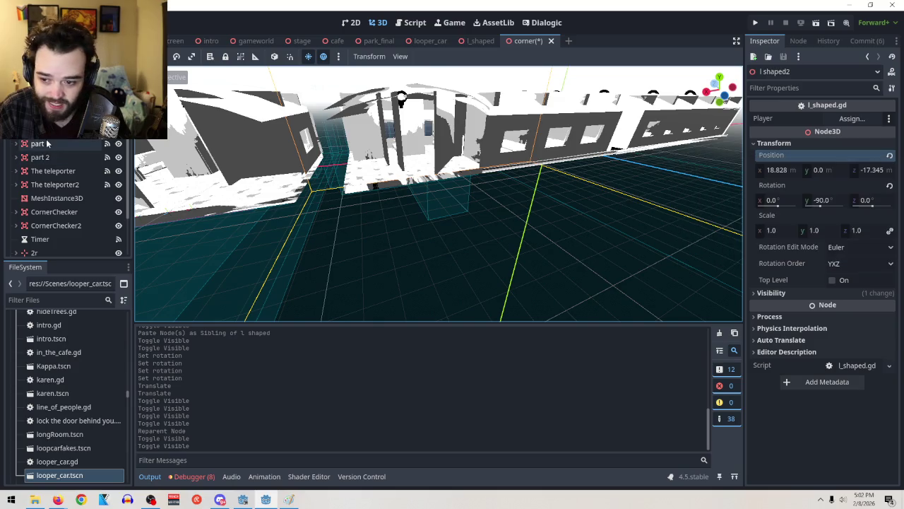
pyautogui.press('Down')
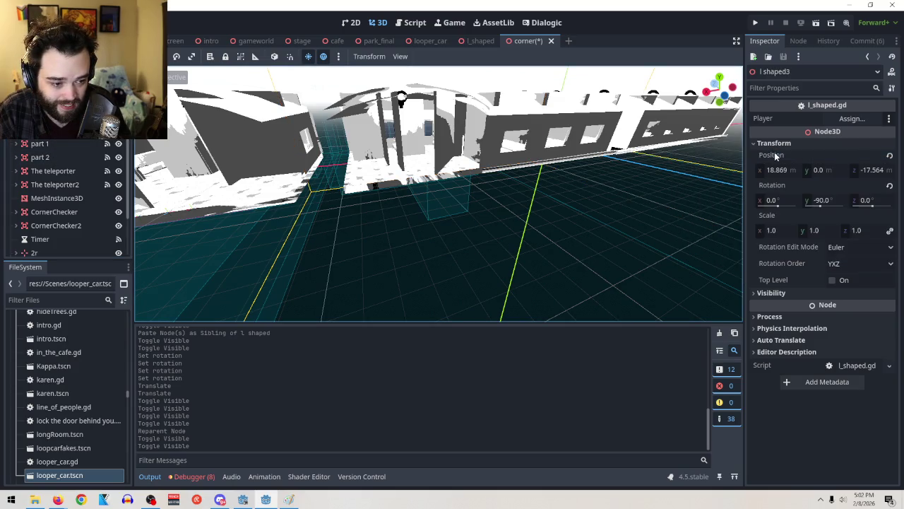
# Step: Paste l shaped2's position onto l shaped3 and focus the view on it
pyautogui.rightClick(775, 156)
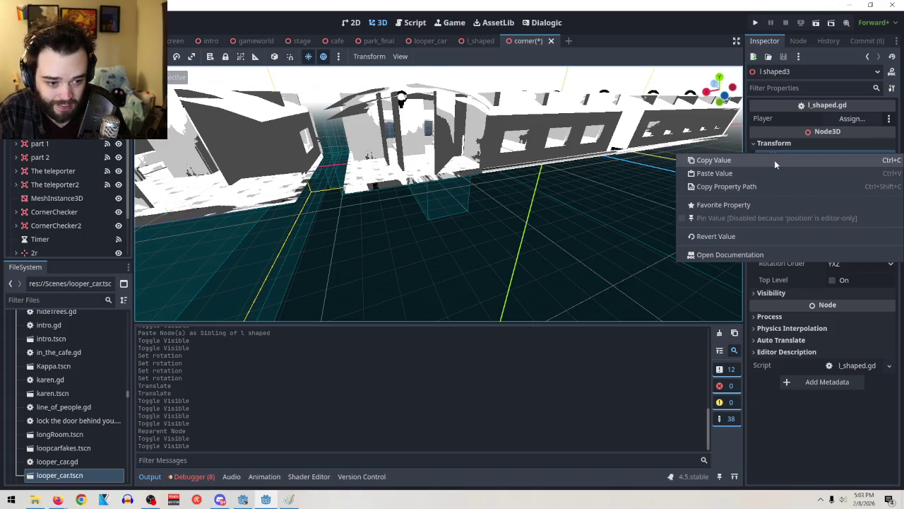
pyautogui.click(761, 172)
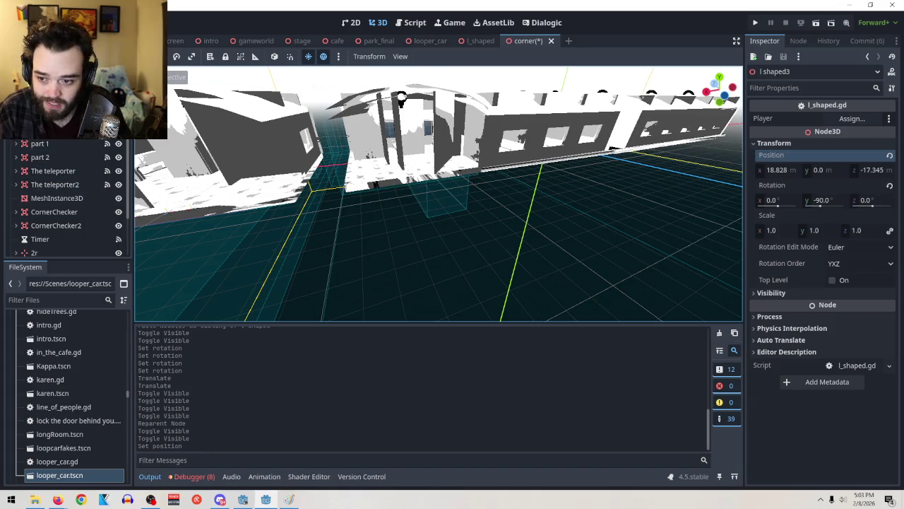
pyautogui.press('h')
pyautogui.press('h')
pyautogui.press('h')
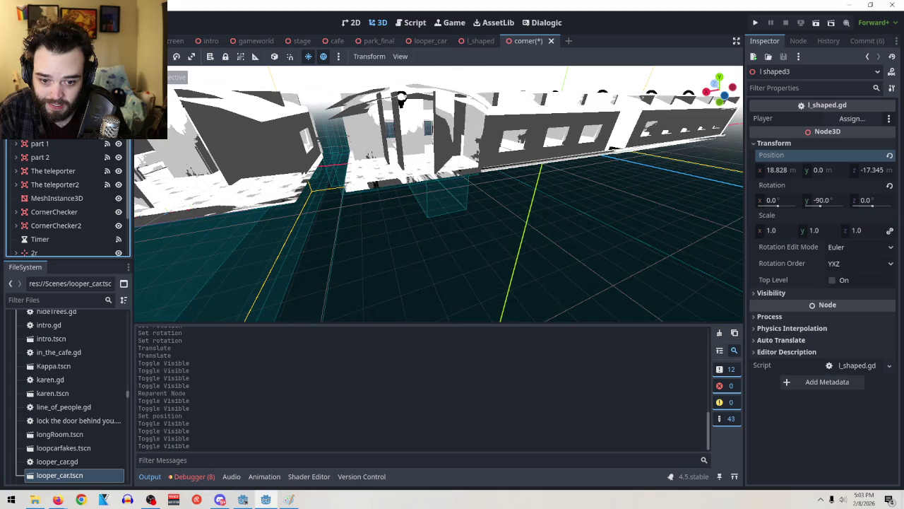
pyautogui.press('f')
# Step: Orbit around the wall and floor, then select and frame the MeshInstance3D marker under 2r
pyautogui.scroll(3, 597, 226)
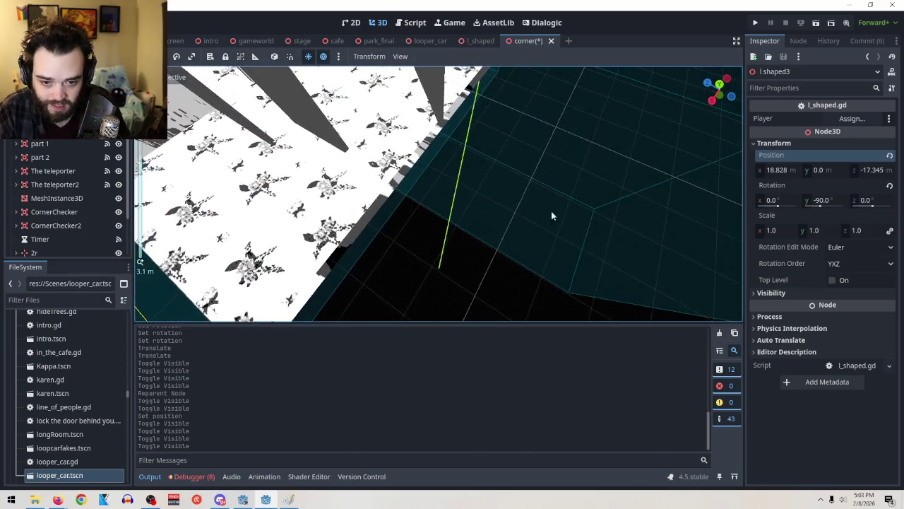
pyautogui.moveTo(456, 156); pyautogui.dragTo(119, 143)
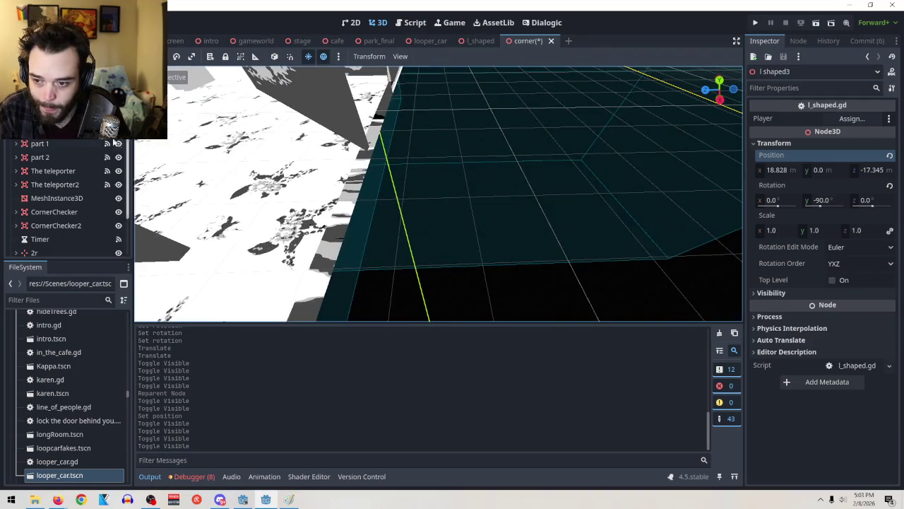
pyautogui.scroll(10, 396, 169)
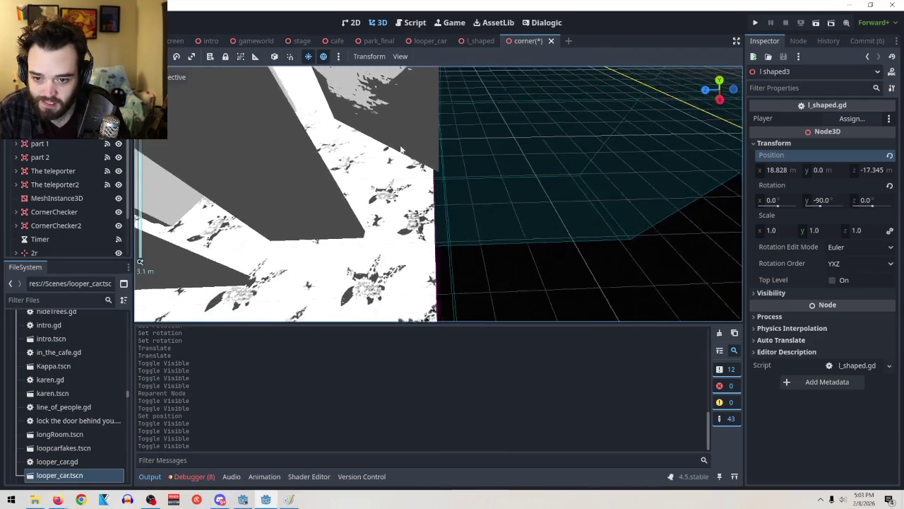
pyautogui.scroll(-3, 405, 197)
pyautogui.moveTo(404, 197)
pyautogui.mouseDown()
pyautogui.moveTo(525, 176)
pyautogui.moveTo(541, 188)
pyautogui.moveTo(275, 164)
pyautogui.moveTo(423, 182)
pyautogui.moveTo(197, 337)
pyautogui.mouseUp()
pyautogui.scroll(3, 272, 363)
pyautogui.scroll(6, 592, 236)
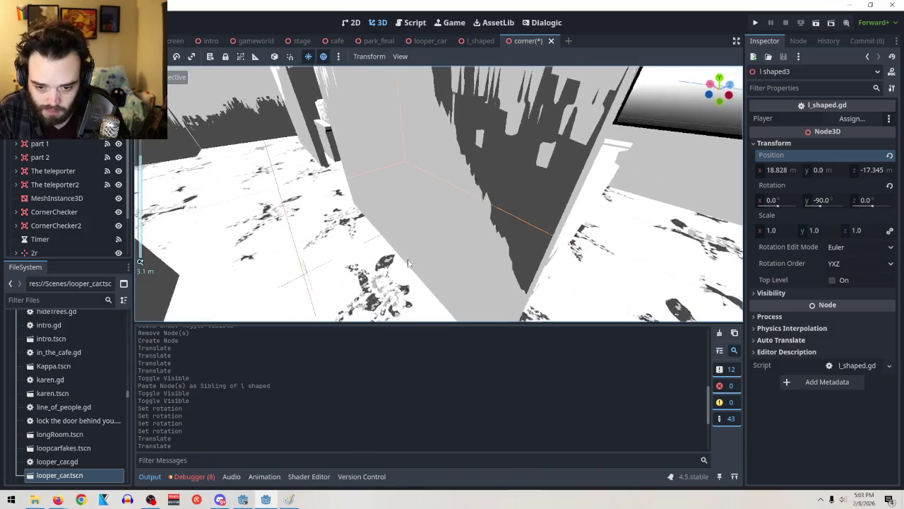
pyautogui.click(591, 236)
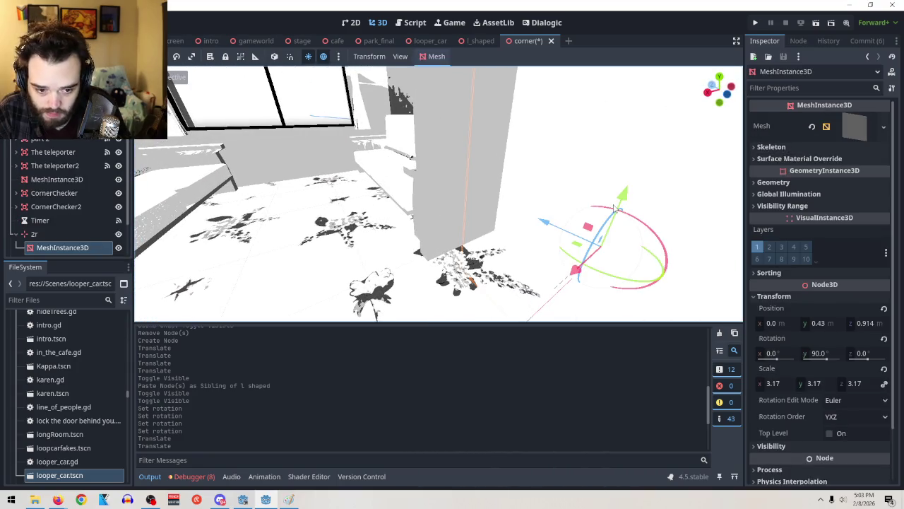
pyautogui.press('f')
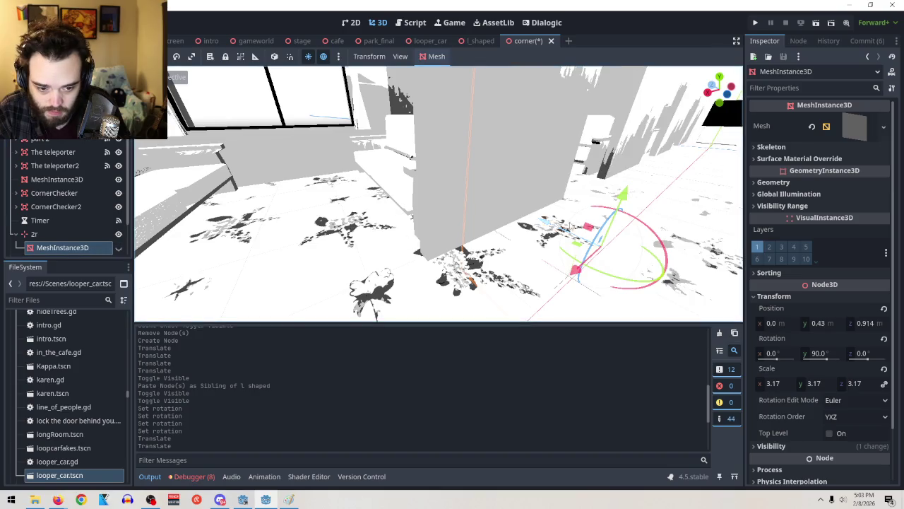
# Step: Select Marker3D to read its position (17.379, 0, 5.407)
pyautogui.moveTo(523, 203)
pyautogui.mouseDown()
pyautogui.moveTo(556, 266)
pyautogui.moveTo(495, 254)
pyautogui.moveTo(515, 226)
pyautogui.mouseUp()
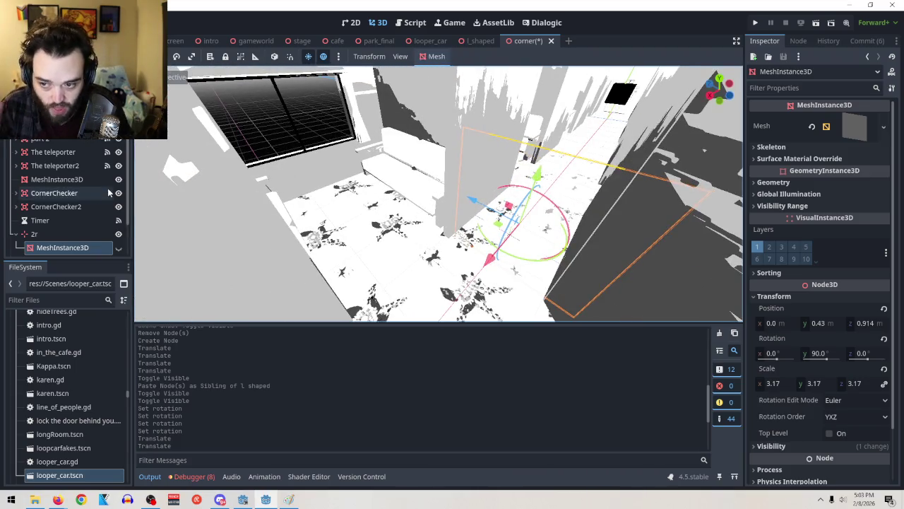
pyautogui.scroll(-3, 84, 216)
pyautogui.scroll(4, 52, 199)
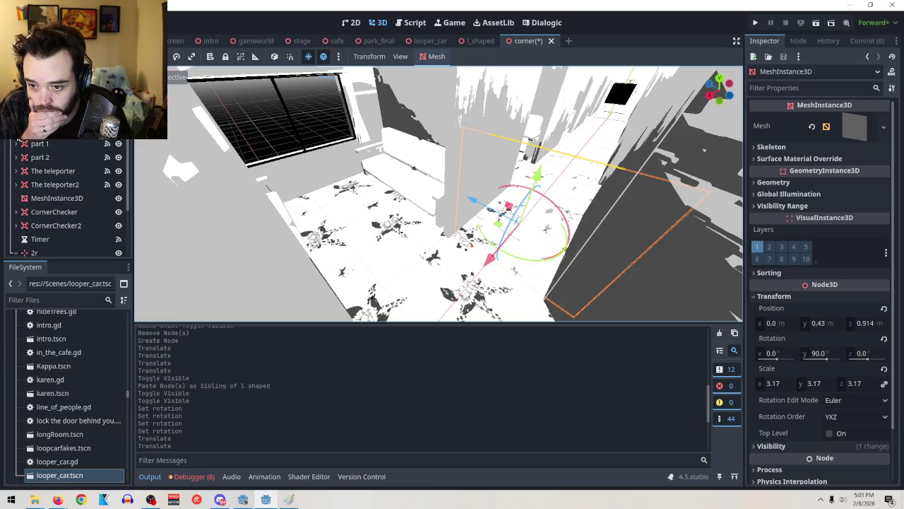
pyautogui.scroll(5, 56, 145)
pyautogui.scroll(-5, 78, 180)
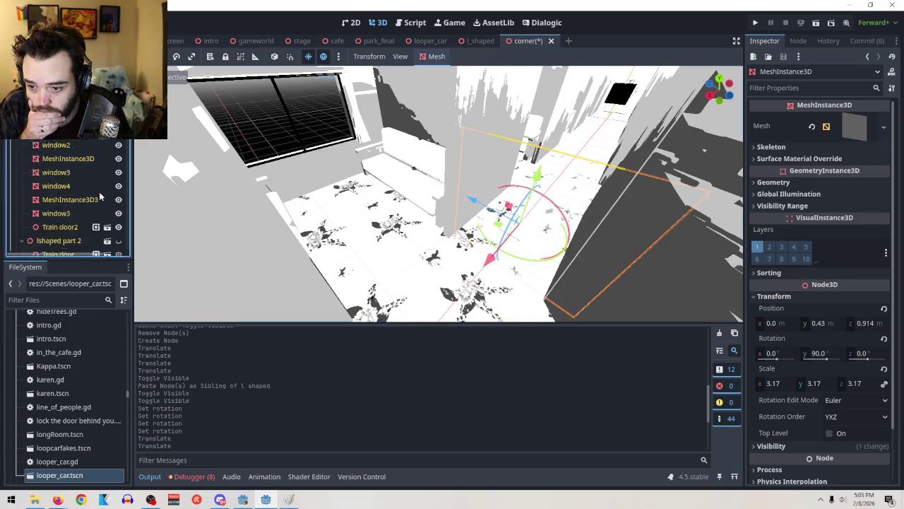
pyautogui.scroll(3, 78, 173)
pyautogui.click(71, 201)
pyautogui.write('##17.')
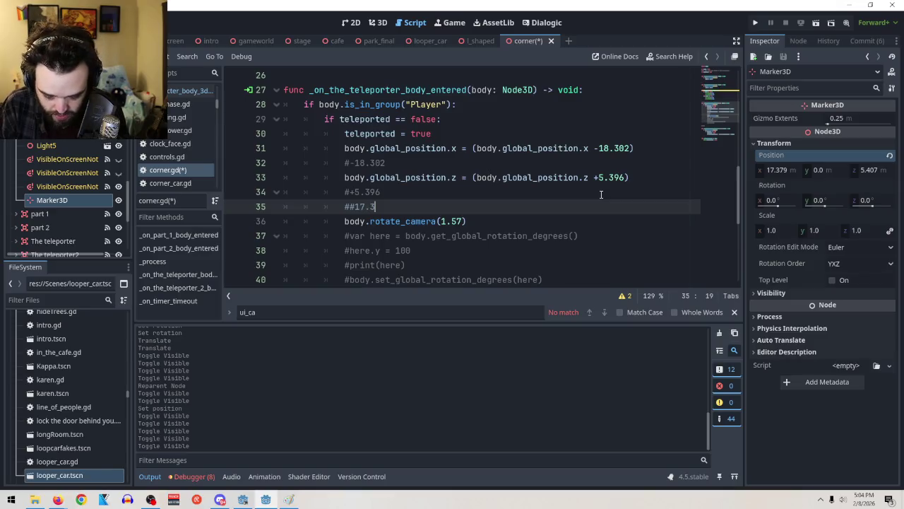
# Step: Complete the line 35 comment as '##x17.379 y0 z5.407' and start a new line
pyautogui.write('379')
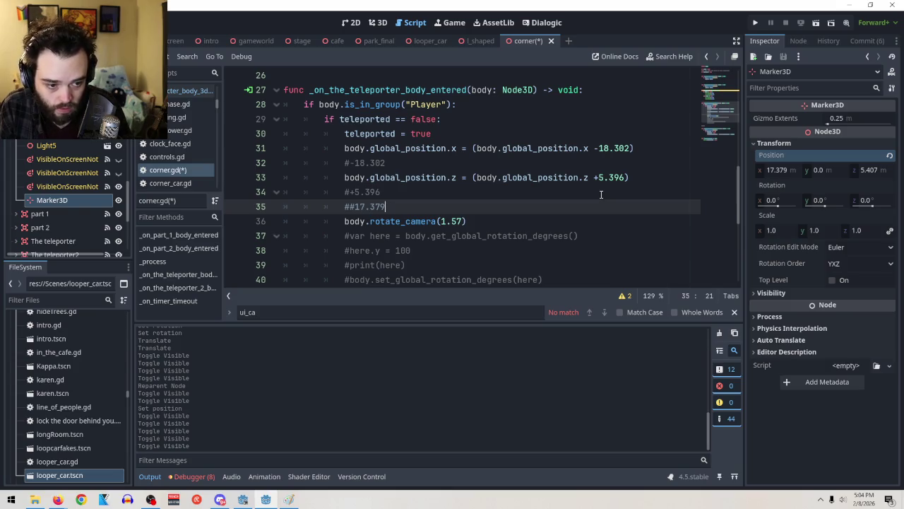
pyautogui.press('Left')
pyautogui.press('Left')
pyautogui.press('Left')
pyautogui.write('x')
pyautogui.press('BackSpace')
pyautogui.press('Left')
pyautogui.press('Left')
pyautogui.write('x')
pyautogui.press('Right')
pyautogui.press('Right')
pyautogui.press('Right')
pyautogui.press('End')
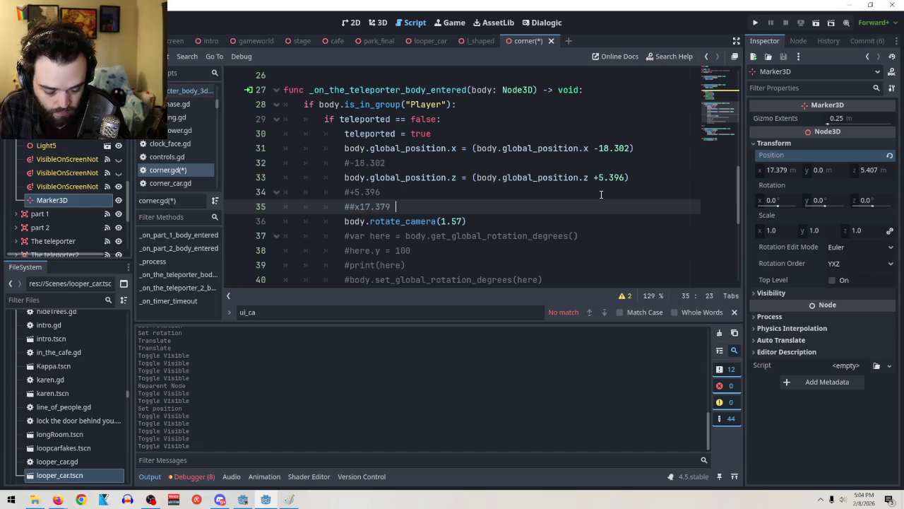
pyautogui.write('y0')
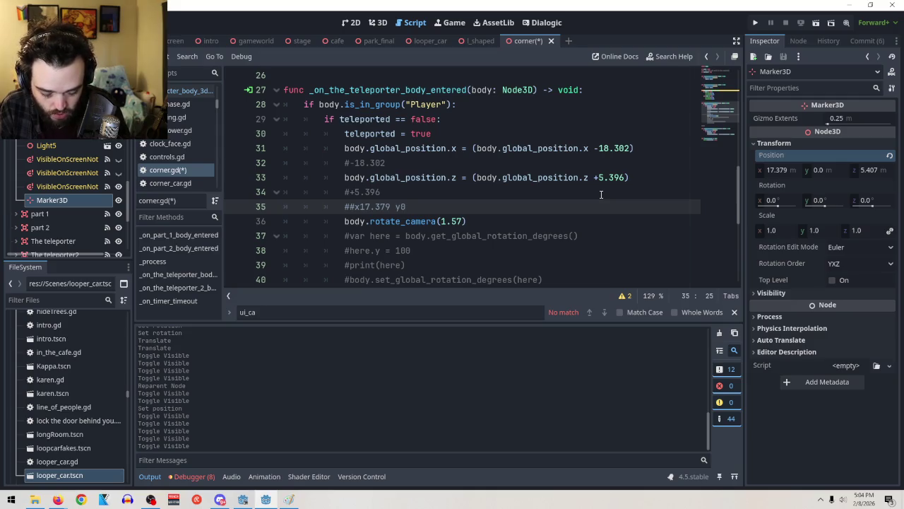
pyautogui.write(' z5.40')
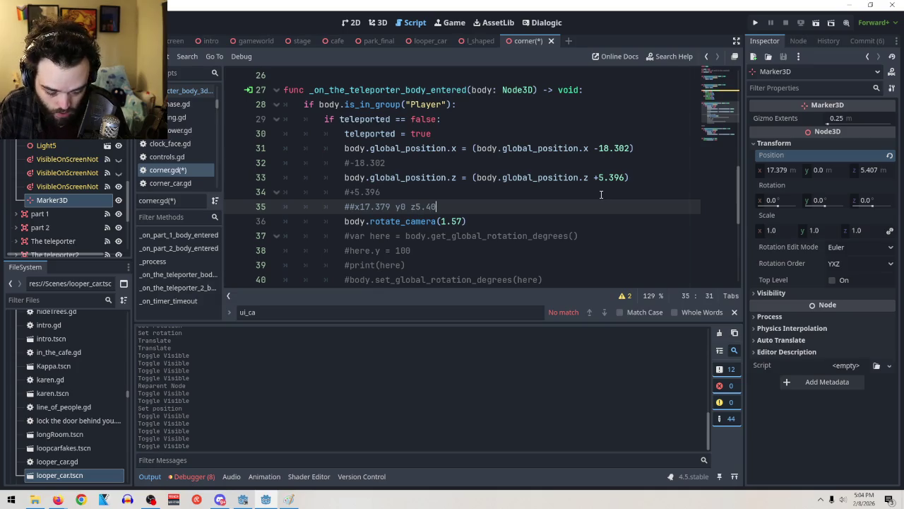
pyautogui.write('7')
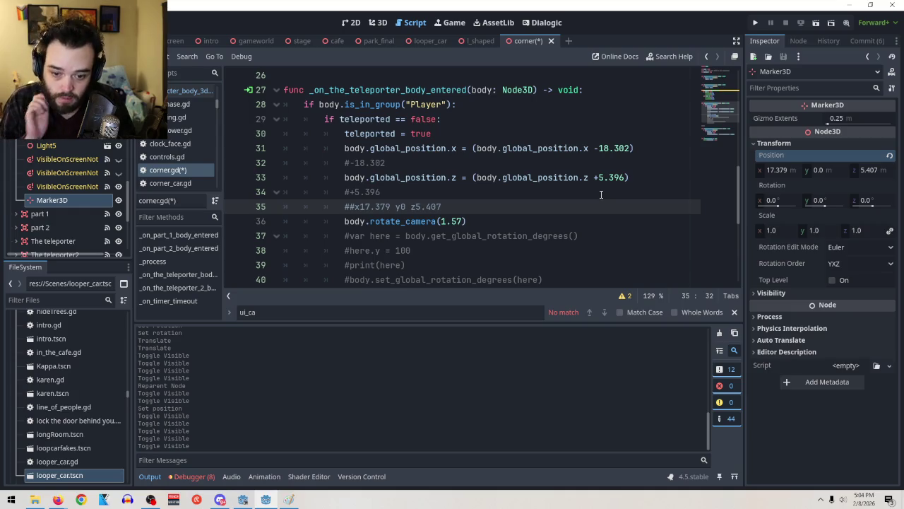
pyautogui.press('Return')
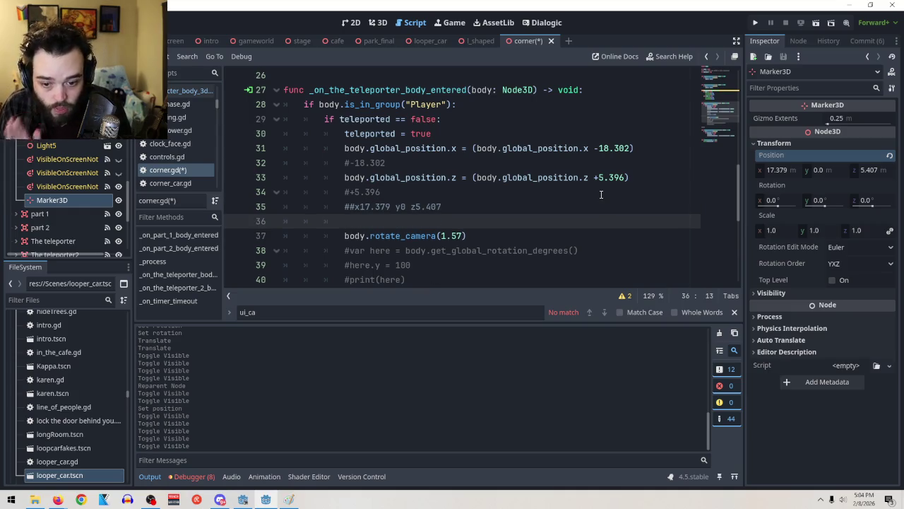
pyautogui.scroll(-5, 66, 191)
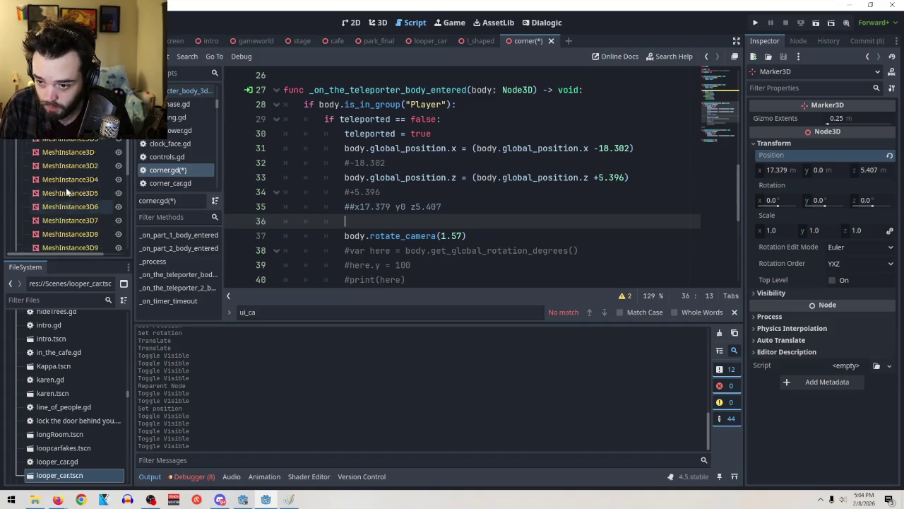
pyautogui.scroll(3, 66, 191)
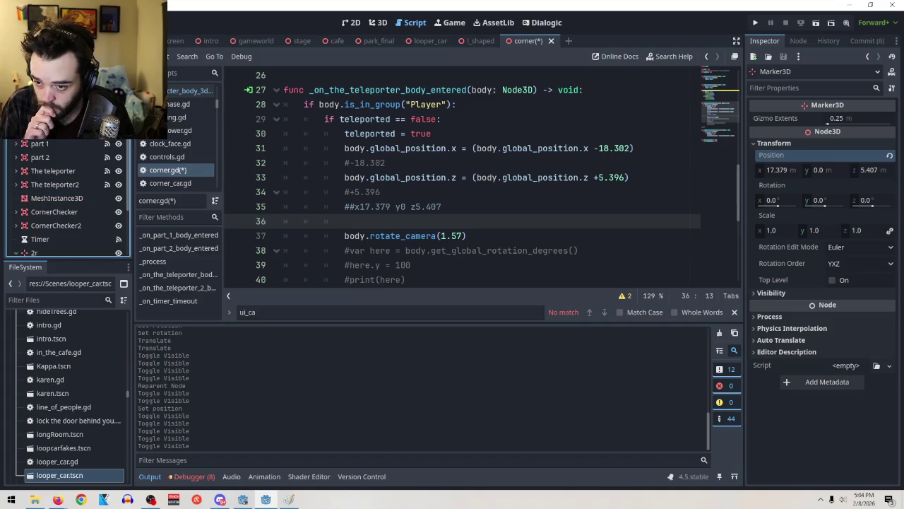
# Step: Select l shaped, then select Marker3D to inspect it
pyautogui.click(43, 129)
pyautogui.scroll(2, 70, 175)
pyautogui.scroll(-3, 70, 175)
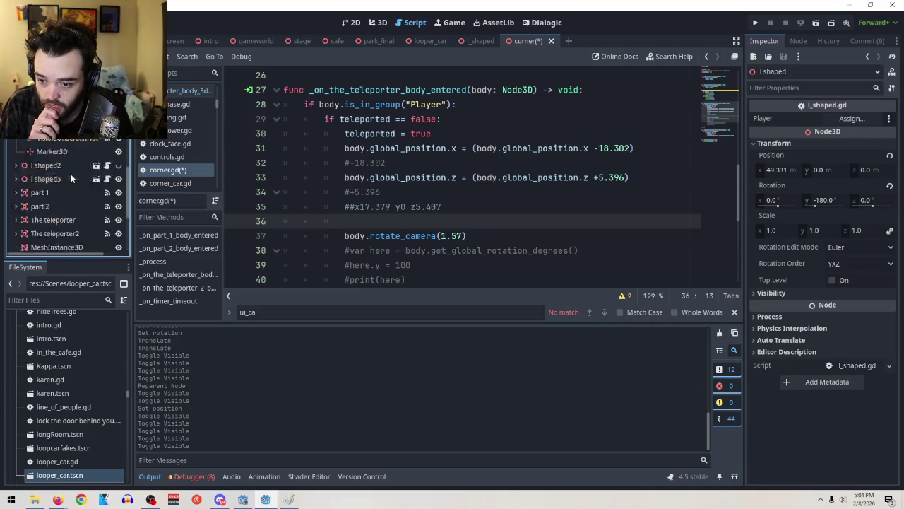
pyautogui.scroll(3, 70, 175)
pyautogui.click(70, 173)
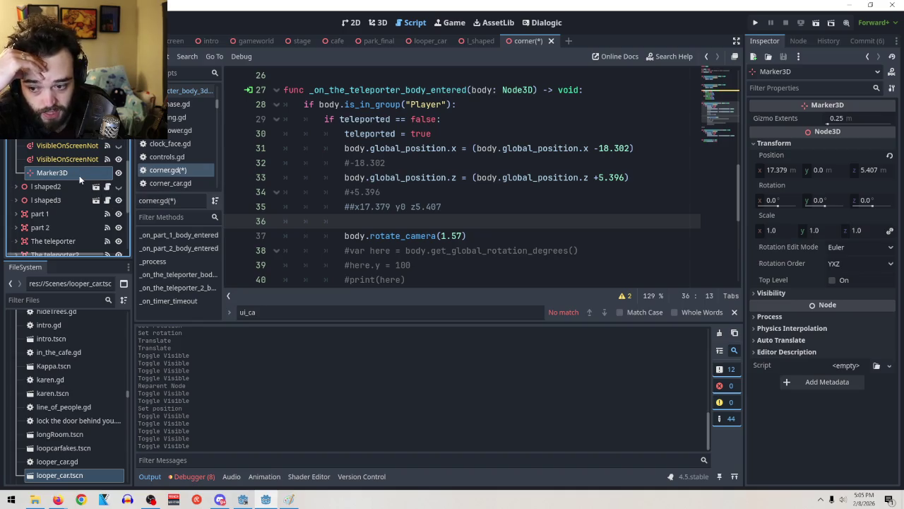
# Step: Reparent the marker nodes onto other L-shaped train sections
pyautogui.scroll(-5, 63, 174)
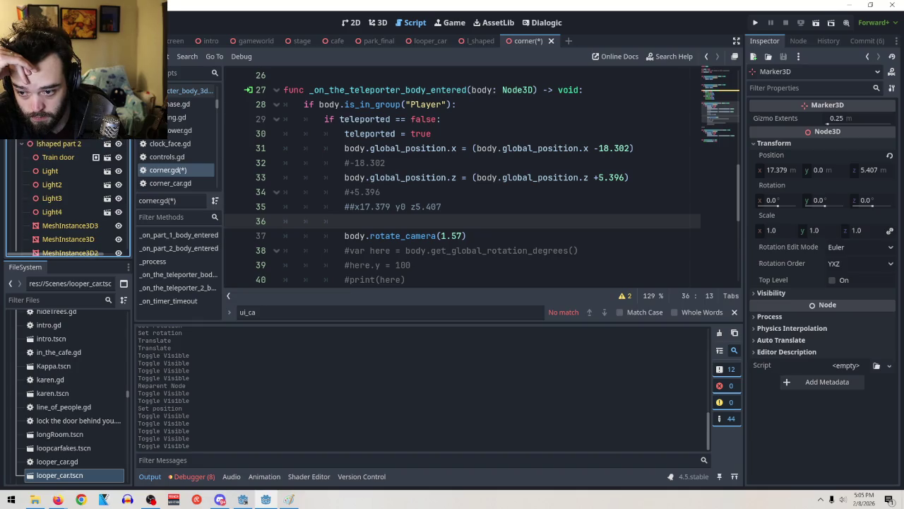
pyautogui.moveTo(64, 106); pyautogui.dragTo(60, 134)
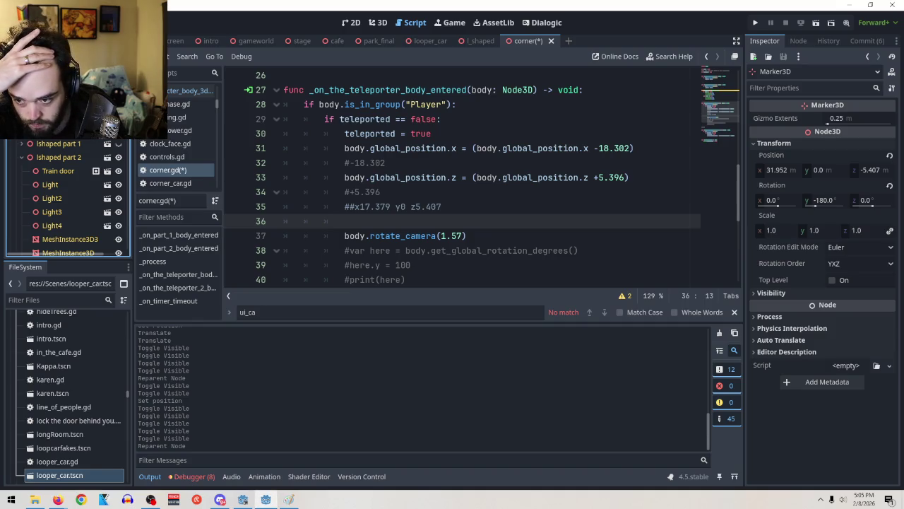
pyautogui.scroll(-5, 80, 147)
pyautogui.scroll(-10, 83, 144)
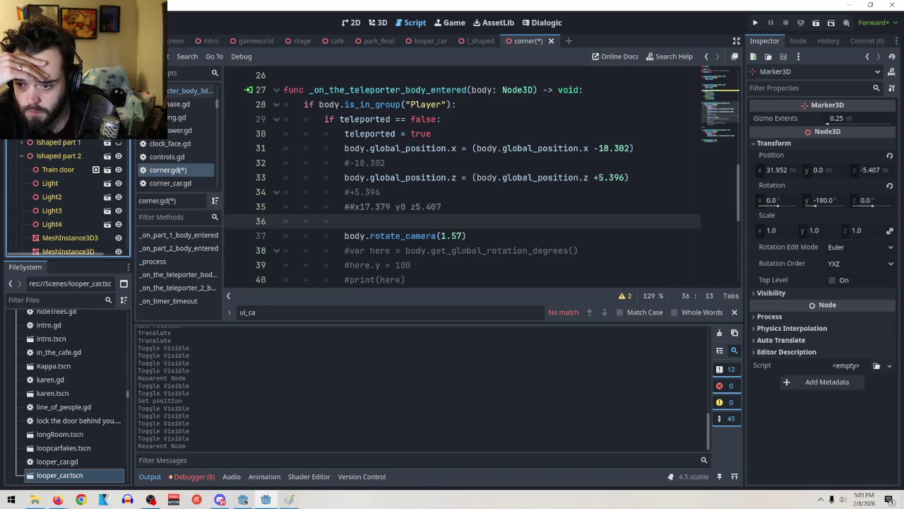
pyautogui.scroll(3, 42, 152)
pyautogui.scroll(5, 71, 170)
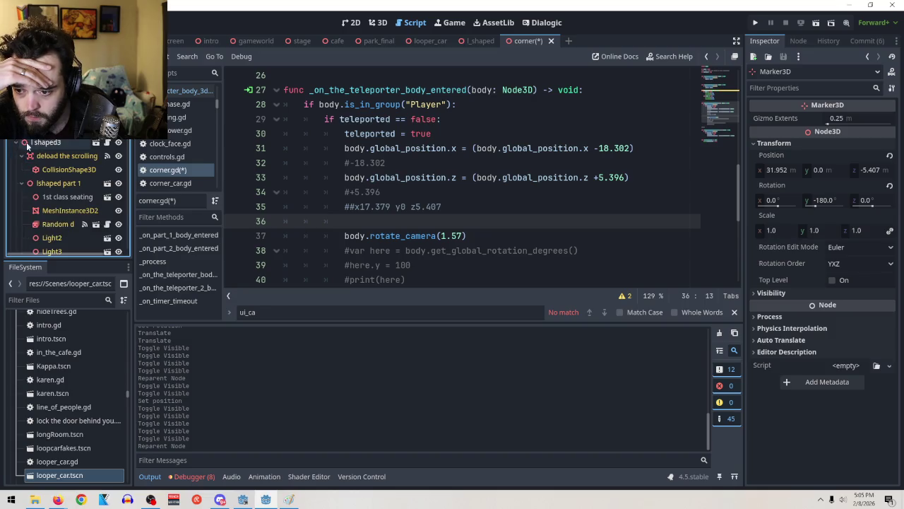
pyautogui.moveTo(52, 222)
pyautogui.mouseDown()
pyautogui.moveTo(53, 244)
pyautogui.moveTo(55, 143)
pyautogui.moveTo(43, 152)
pyautogui.mouseUp()
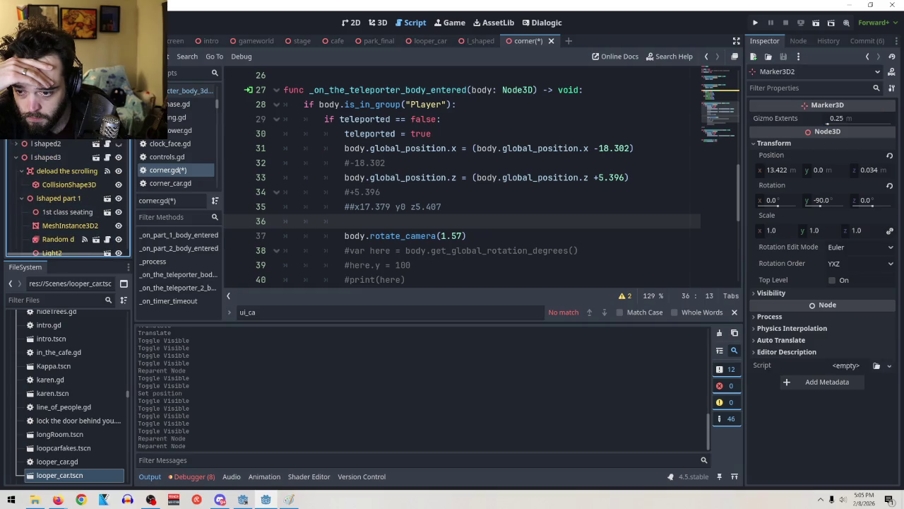
pyautogui.click(24, 172)
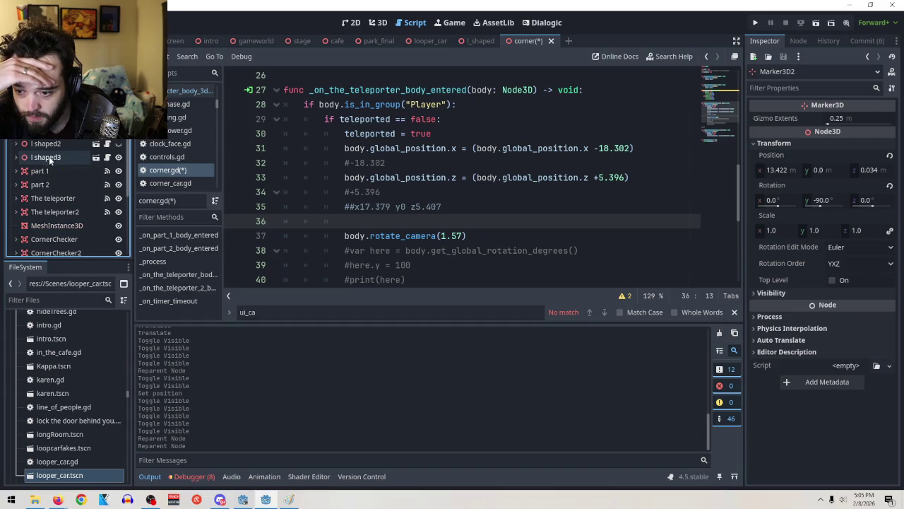
# Step: Delete l shaped3, toggle l shaped2's visibility, and select Marker3D2 to check its position
pyautogui.rightClick(53, 157)
pyautogui.click(108, 483)
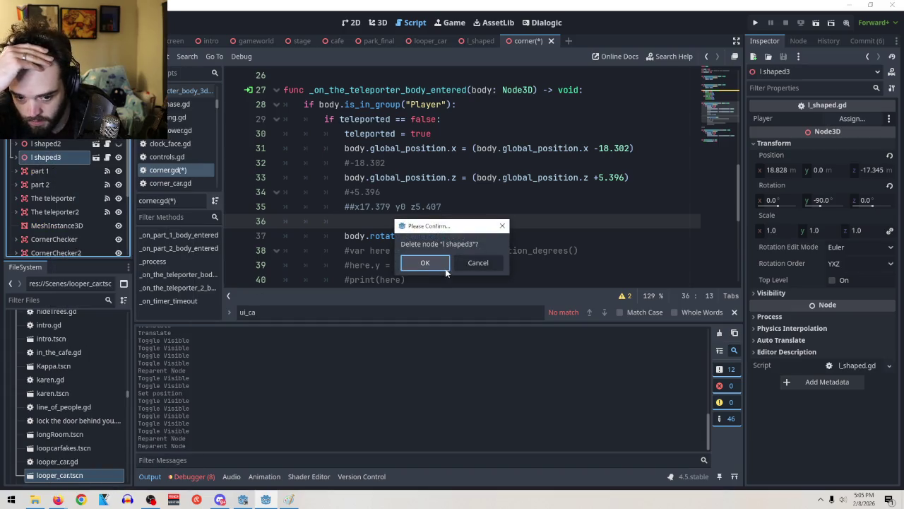
pyautogui.click(423, 263)
pyautogui.click(118, 144)
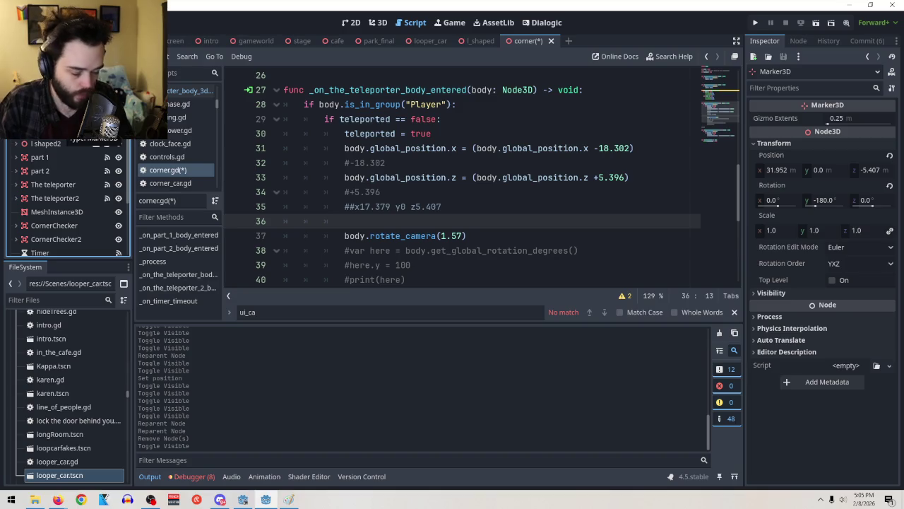
pyautogui.press('Down')
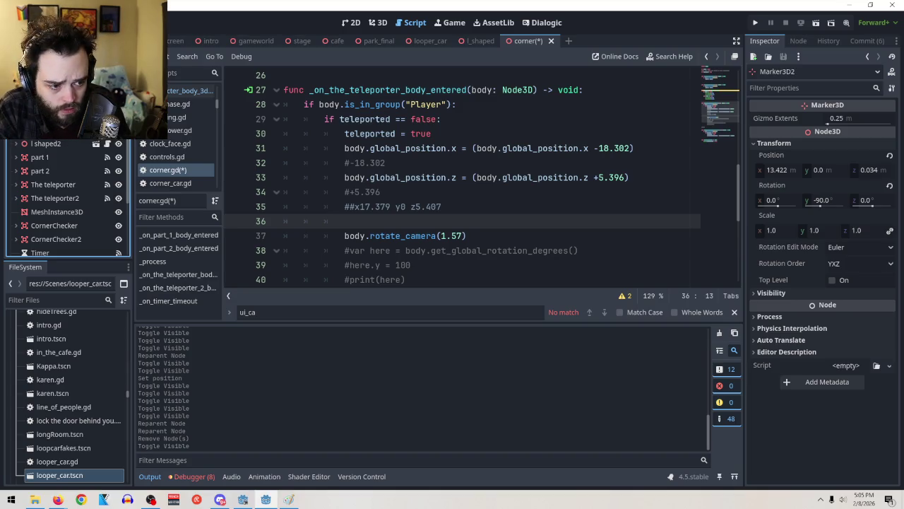
# Step: Update the line 35 comment to x31.952 and z-5.407 from Marker3D, then start a new line
pyautogui.press('Up')
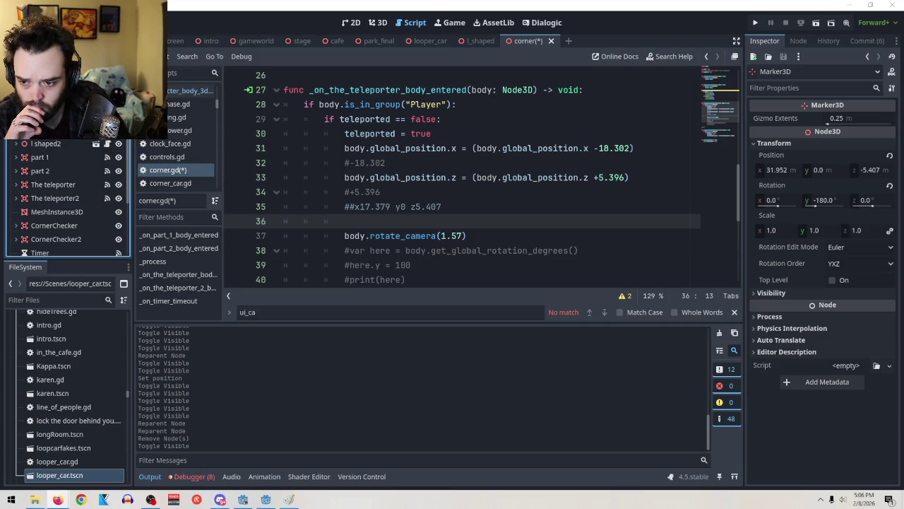
pyautogui.moveTo(445, 209); pyautogui.dragTo(363, 210)
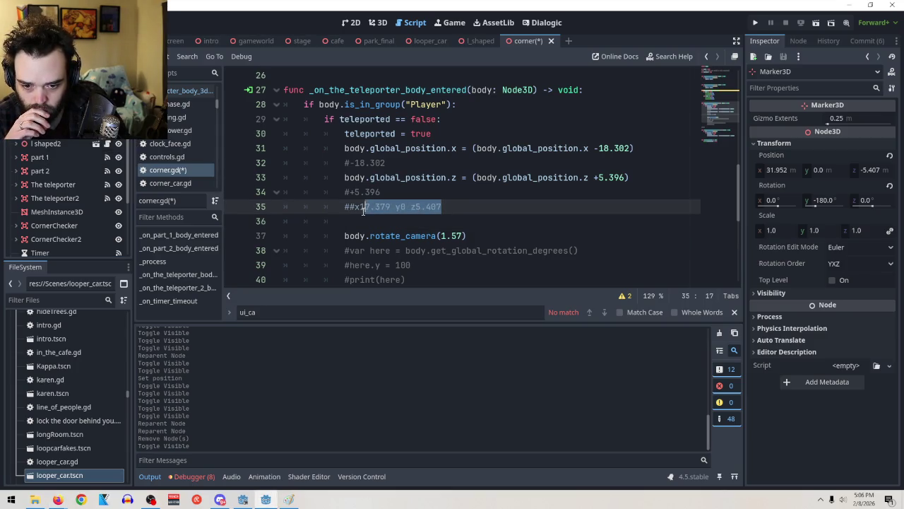
pyautogui.click(388, 205)
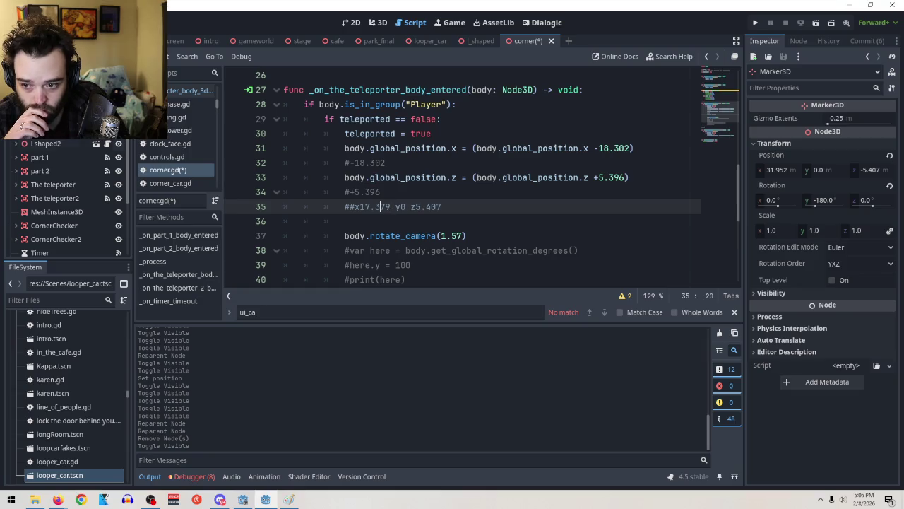
pyautogui.moveTo(387, 207); pyautogui.dragTo(360, 207)
pyautogui.write('11.')
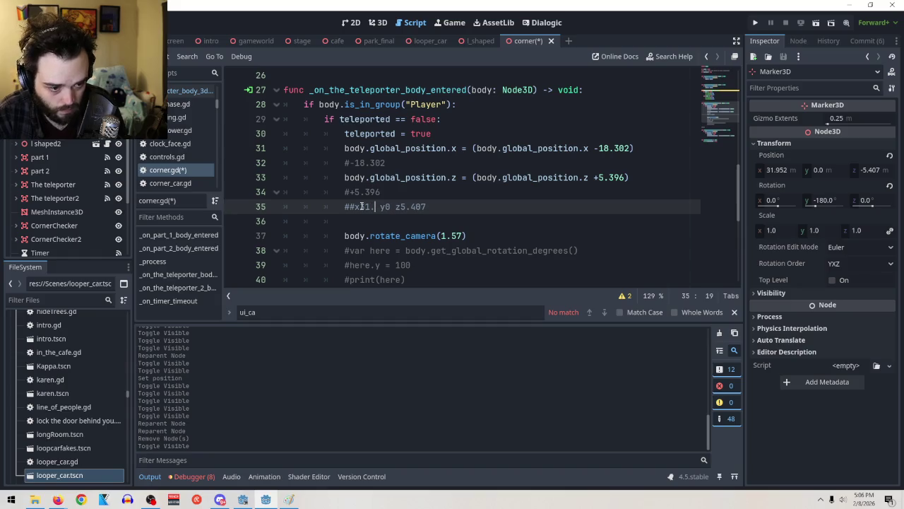
pyautogui.write('952')
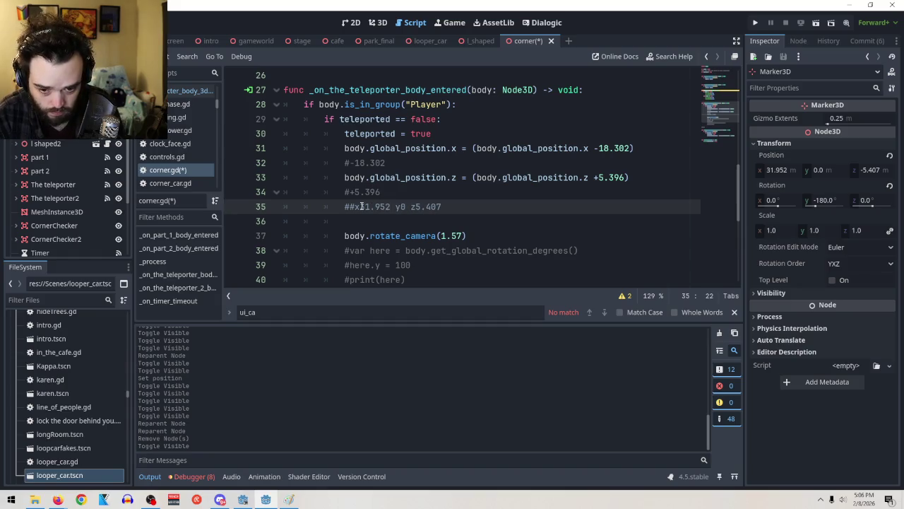
pyautogui.moveTo(442, 207); pyautogui.dragTo(417, 205)
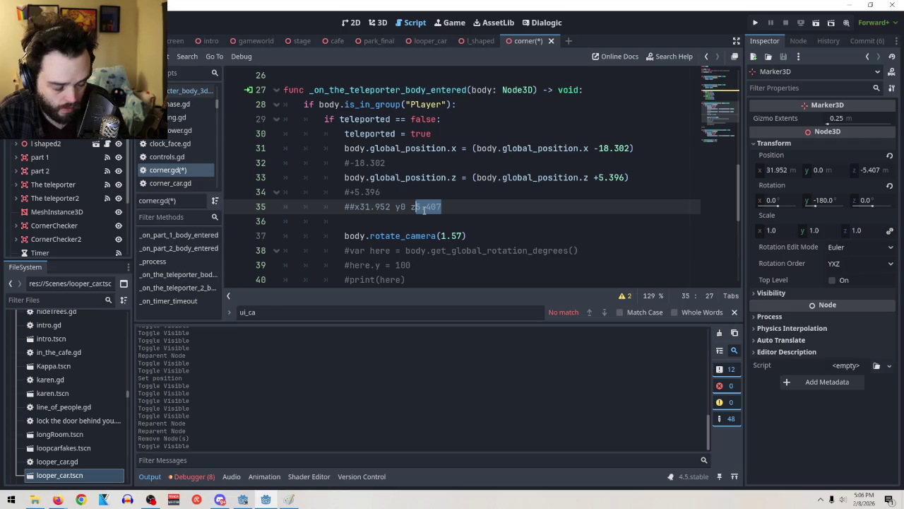
pyautogui.write('-')
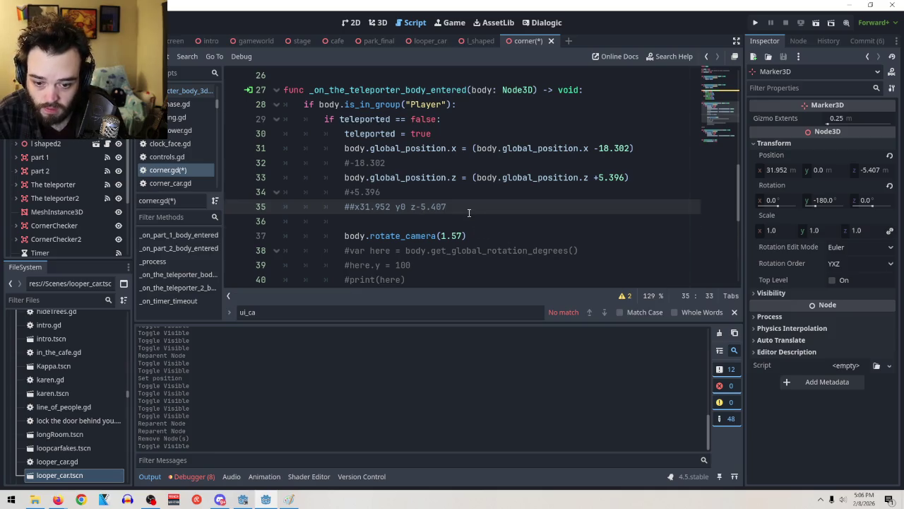
pyautogui.press('Return')
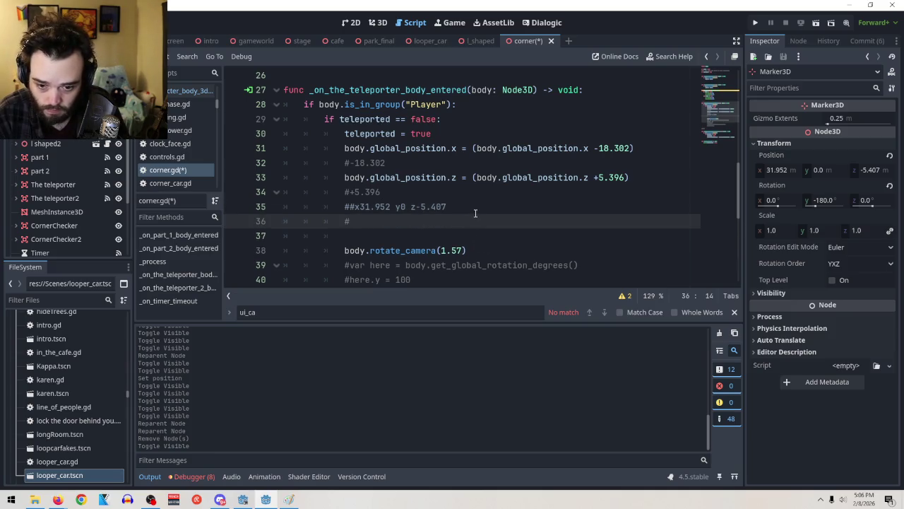
# Step: Write Marker3D2's position as the line 36 comment '#x13.422 y0 z0.034'
pyautogui.click(136, 161)
pyautogui.click(411, 219)
pyautogui.write('x13.')
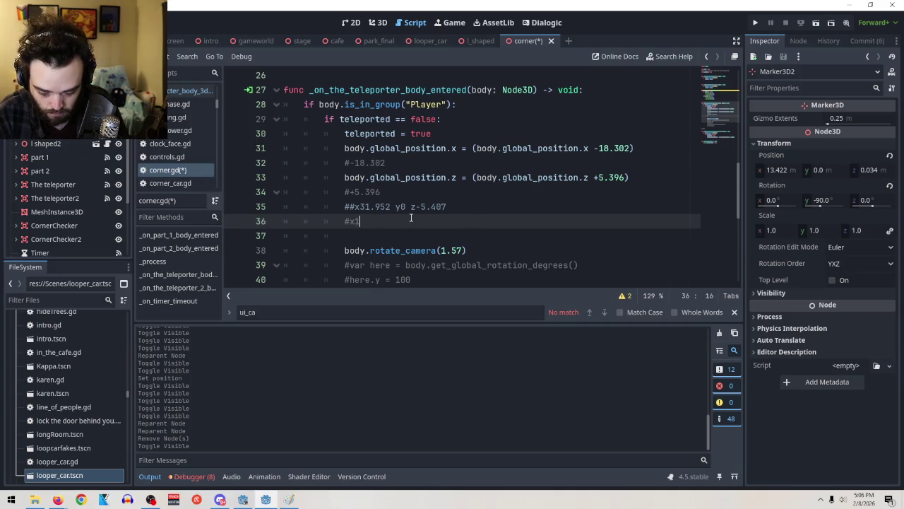
pyautogui.write('422')
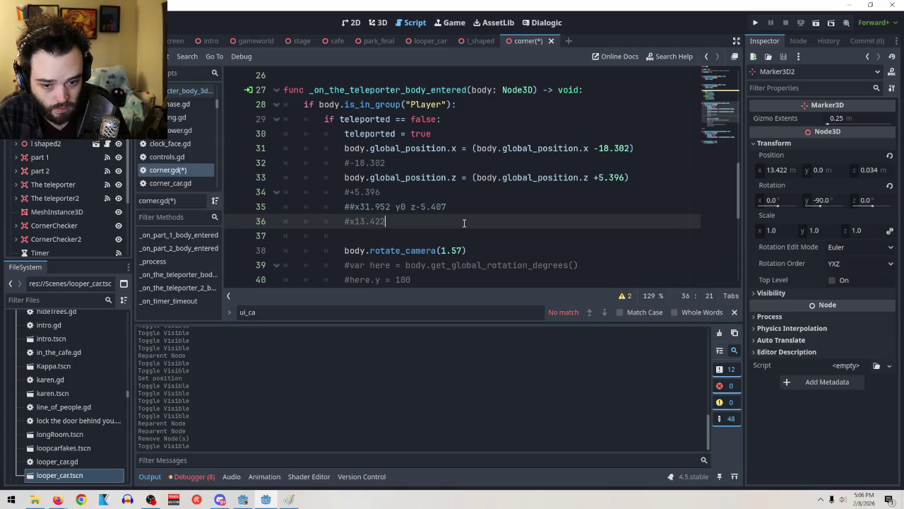
pyautogui.write(' y0 z')
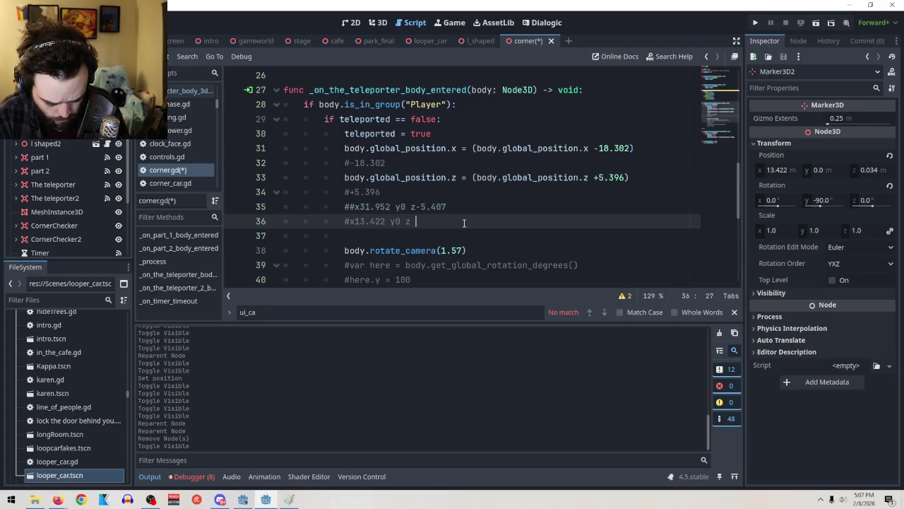
pyautogui.write('0')
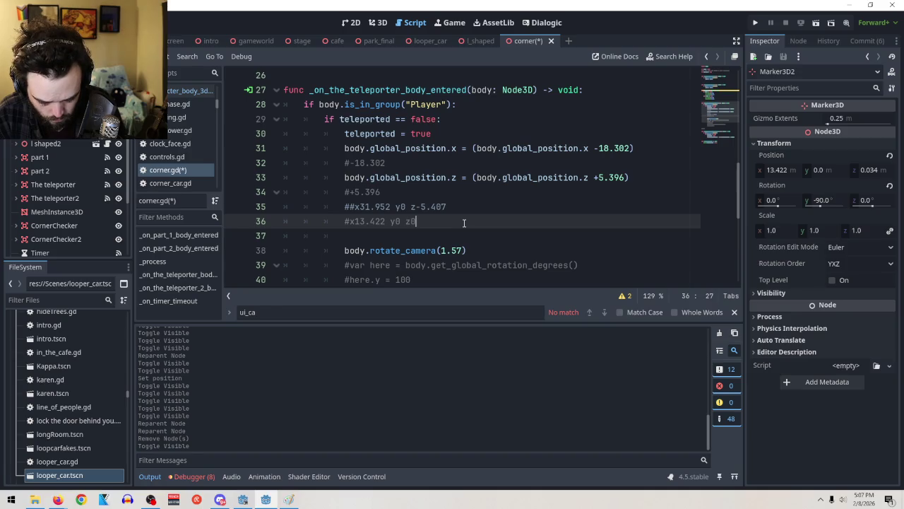
pyautogui.write('.034')
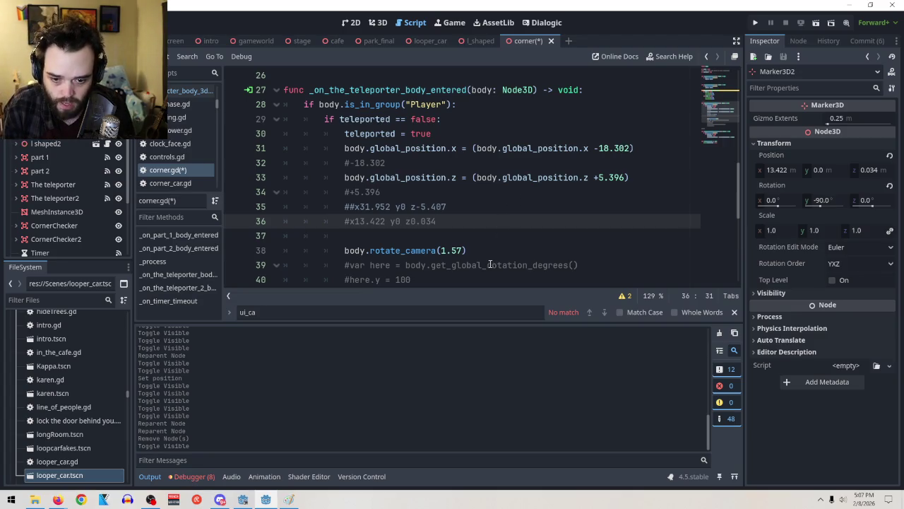
pyautogui.click(12, 499)
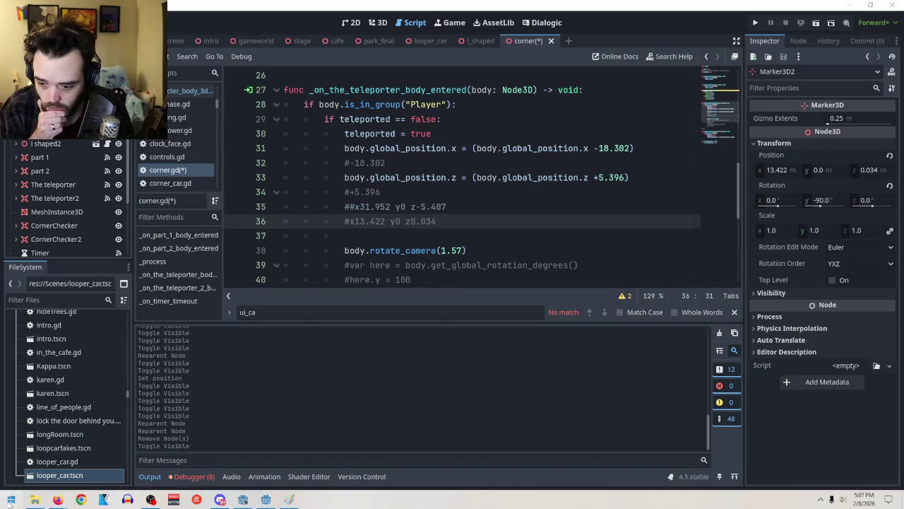
# Step: Open Calculator beside the code and enter -18.302 to start an addition
pyautogui.click(83, 471)
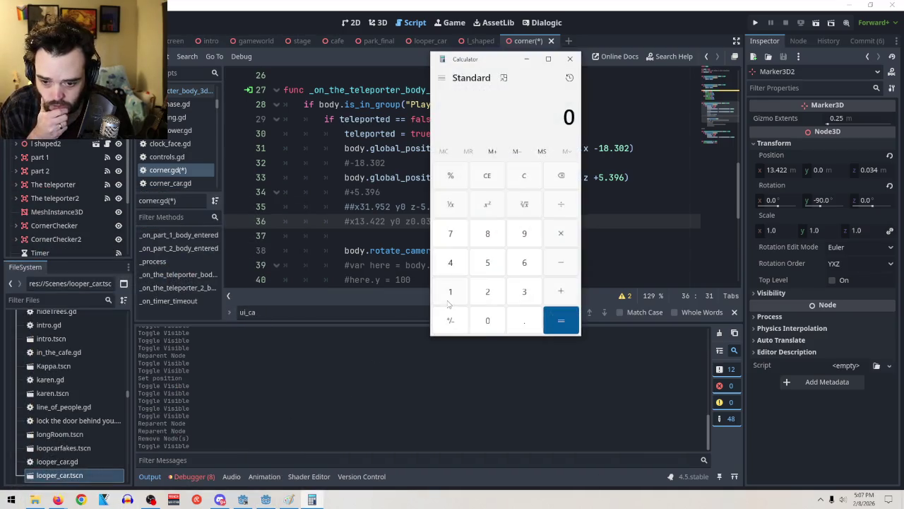
pyautogui.moveTo(487, 61); pyautogui.dragTo(253, 73)
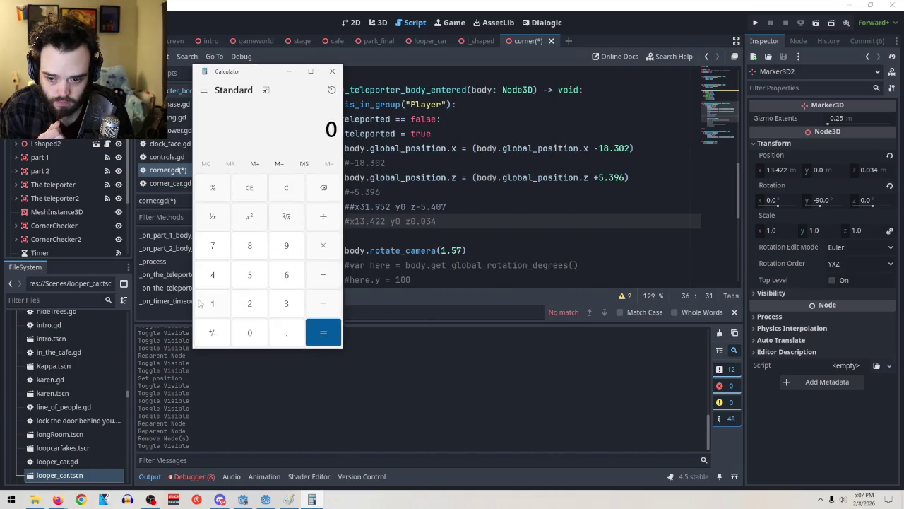
pyautogui.click(328, 275)
pyautogui.click(219, 303)
pyautogui.click(250, 246)
pyautogui.click(288, 334)
pyautogui.click(288, 304)
pyautogui.click(254, 332)
pyautogui.click(252, 305)
pyautogui.click(325, 306)
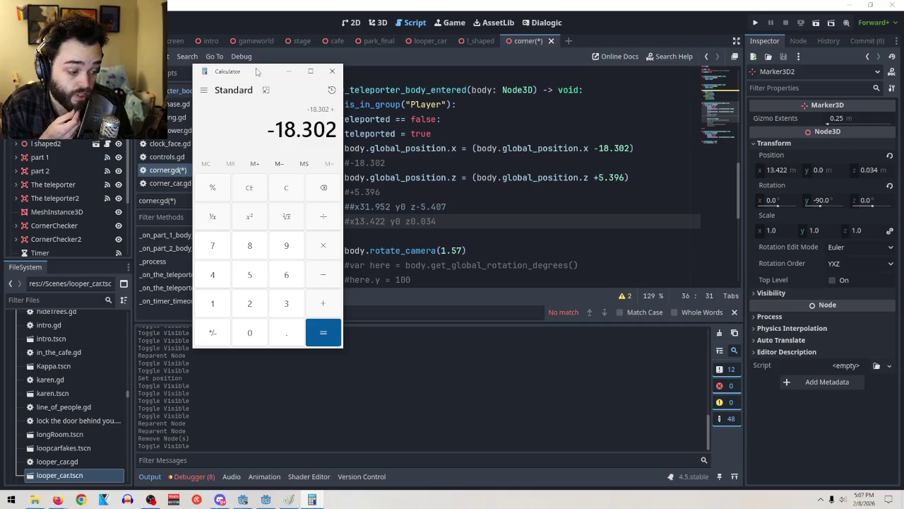
# Step: Add 0.034 in Calculator to get -18.268
pyautogui.moveTo(258, 72)
pyautogui.mouseDown()
pyautogui.moveTo(171, 69)
pyautogui.moveTo(256, 69)
pyautogui.mouseUp()
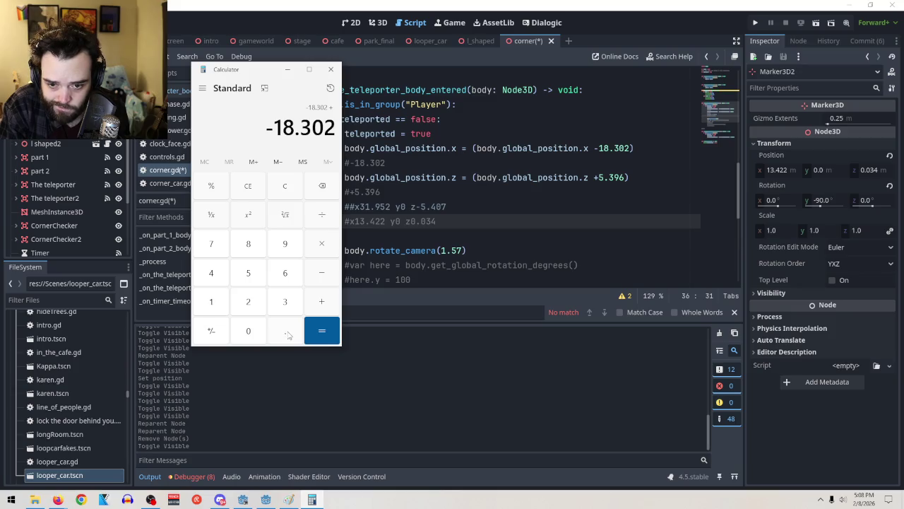
pyautogui.click(286, 334)
pyautogui.click(252, 339)
pyautogui.click(280, 309)
pyautogui.click(216, 269)
pyautogui.click(331, 334)
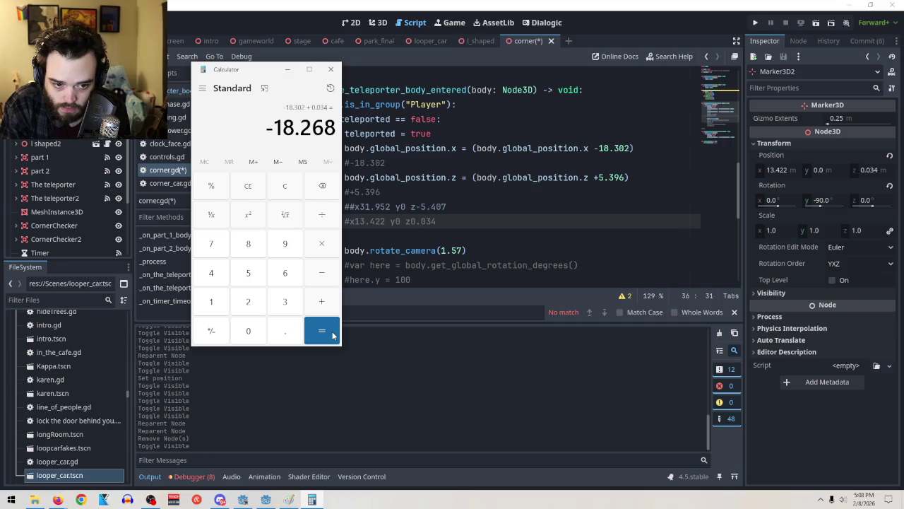
# Step: Change the x teleport offset on line 31 of corner.gd to -18.268
pyautogui.click(633, 150)
pyautogui.moveTo(633, 150)
pyautogui.mouseDown()
pyautogui.moveTo(608, 148)
pyautogui.moveTo(617, 148)
pyautogui.mouseUp()
pyautogui.write('268')
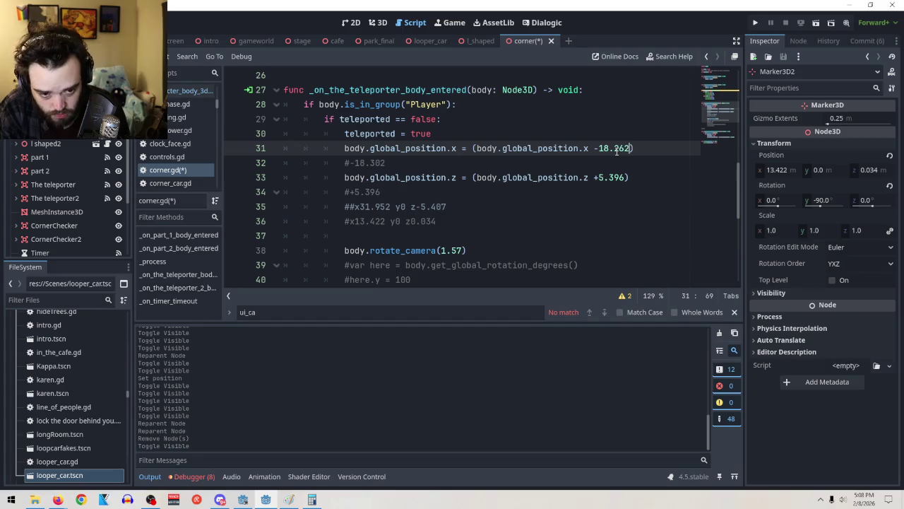
pyautogui.click(312, 500)
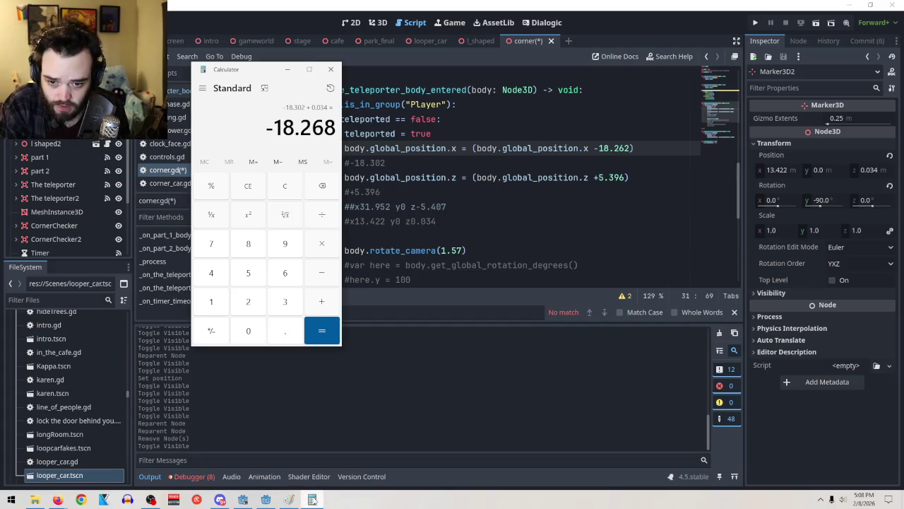
pyautogui.click(312, 500)
pyautogui.press('Left')
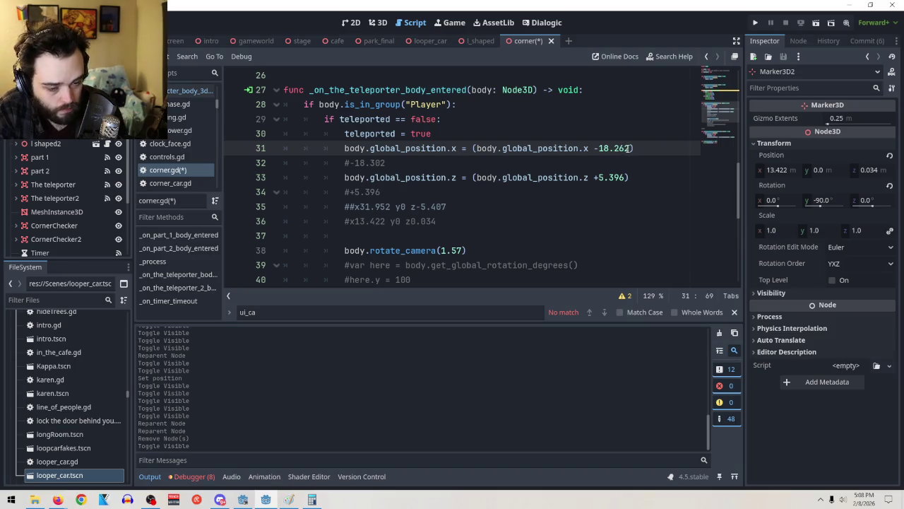
pyautogui.press('BackSpace')
pyautogui.write('8')
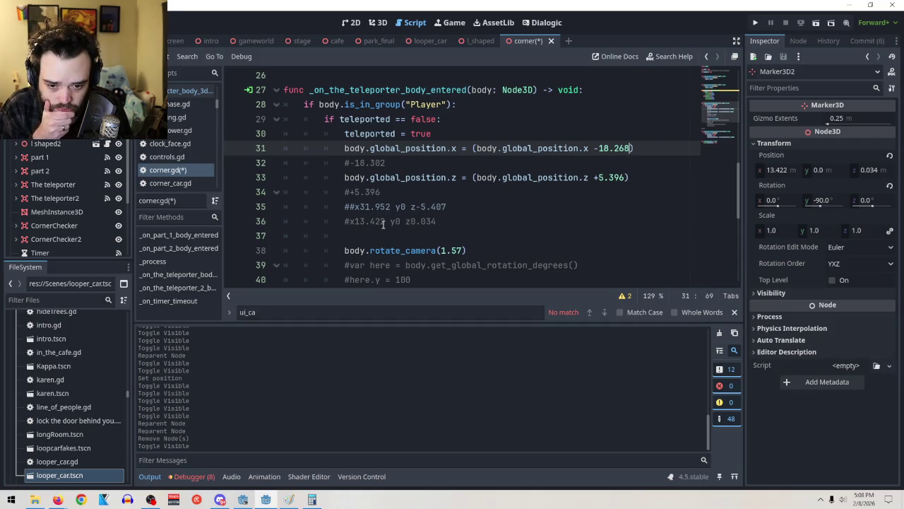
pyautogui.moveTo(383, 223); pyautogui.dragTo(355, 221)
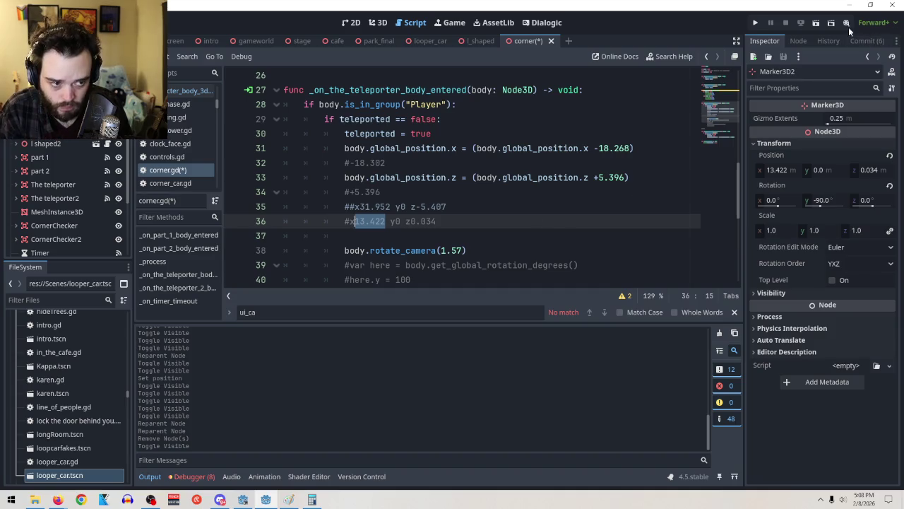
# Step: Save and run the scene twice to test the -18.268 x teleport offset
pyautogui.click(816, 24)
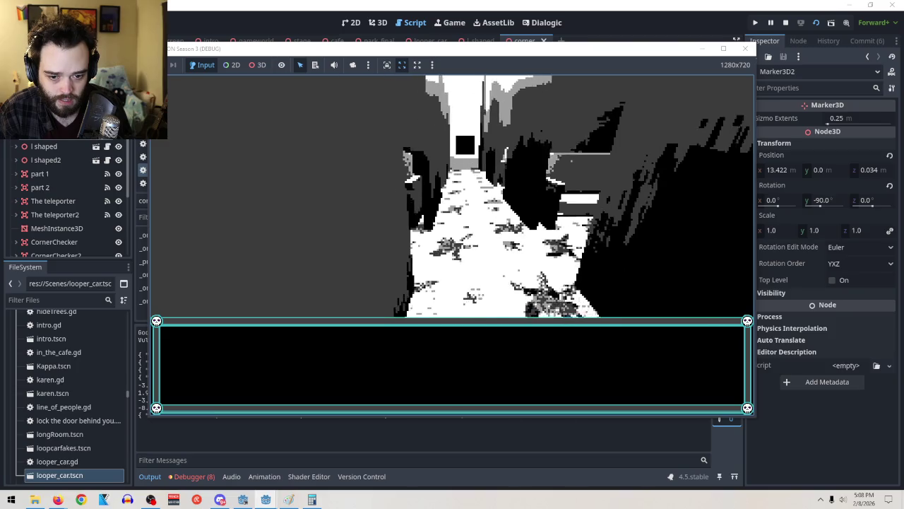
pyautogui.press('F8')
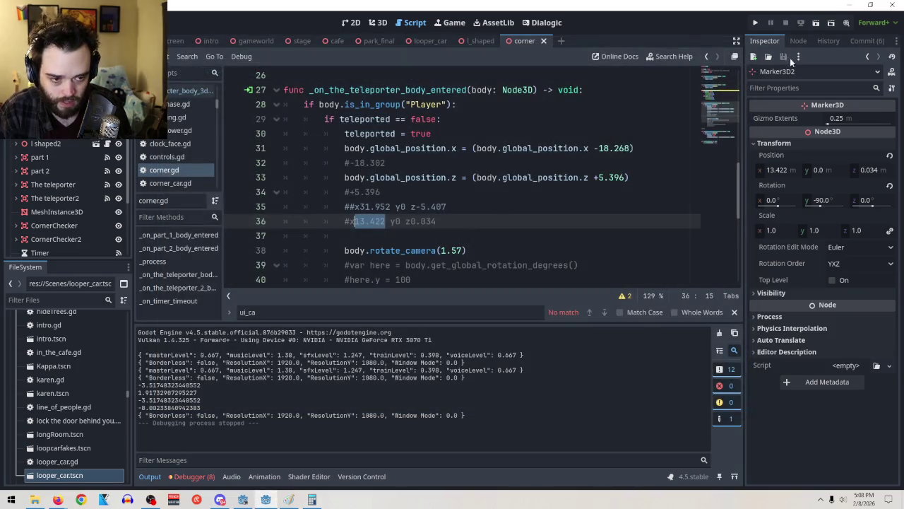
pyautogui.click(810, 26)
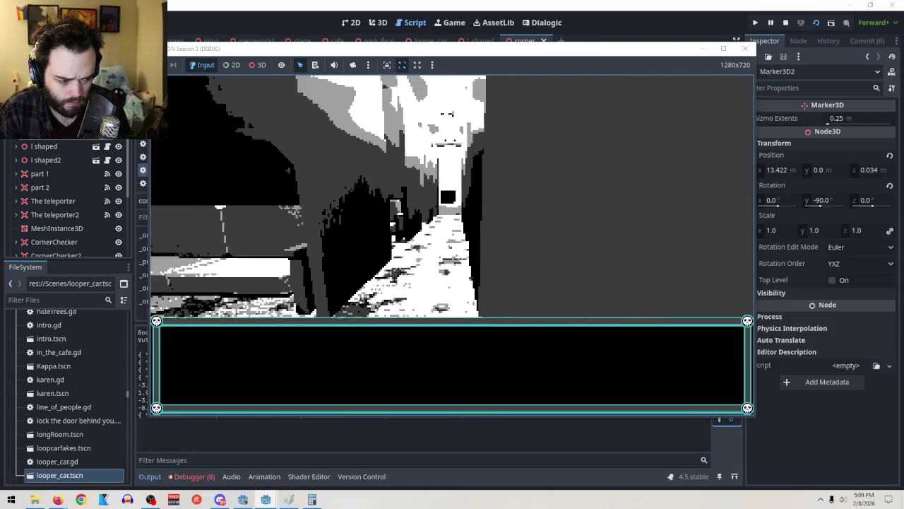
pyautogui.press('F8')
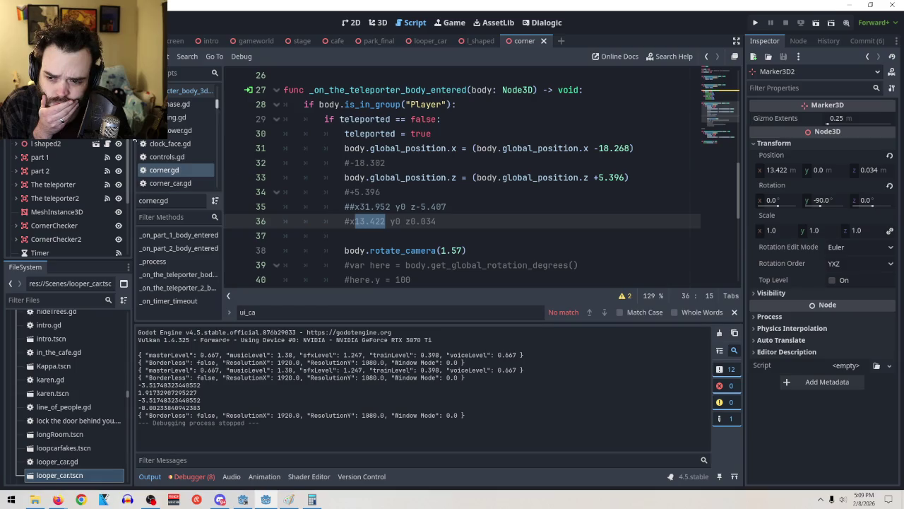
pyautogui.click(377, 23)
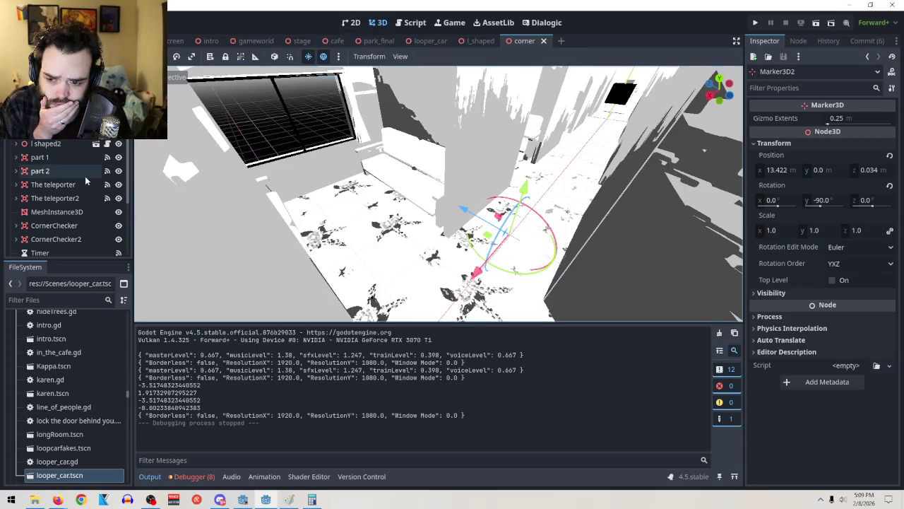
# Step: Delete the two helper markers, Marker3D and Marker3D2, from the level
pyautogui.scroll(-3, 84, 176)
pyautogui.scroll(3, 92, 202)
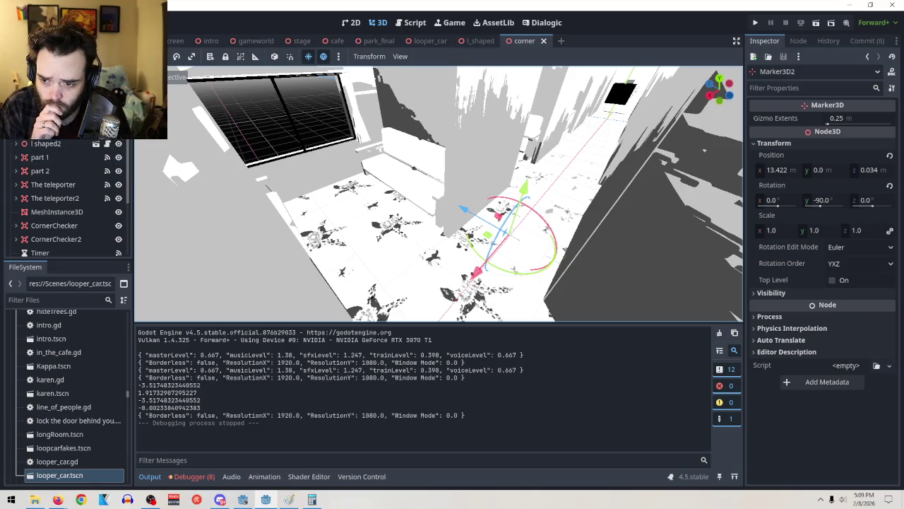
pyautogui.click(71, 130)
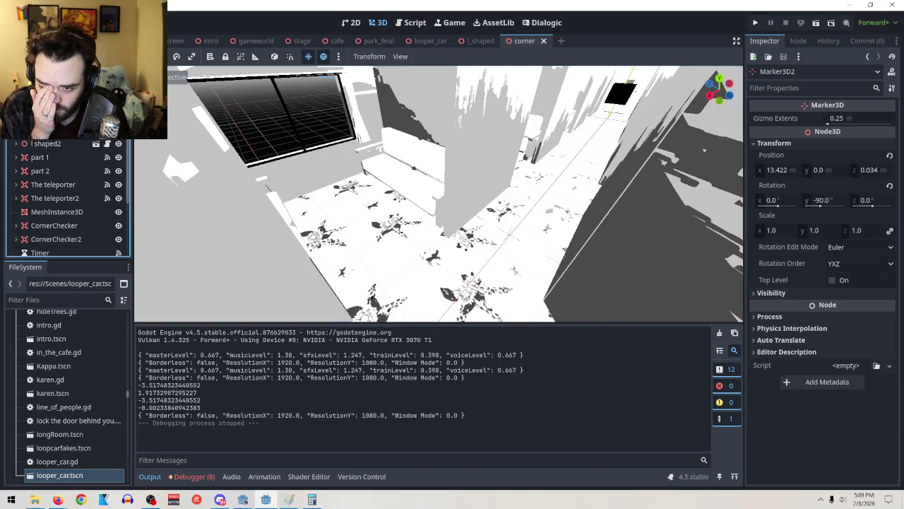
pyautogui.keyDown('ctrl'); pyautogui.click(67, 117); pyautogui.keyUp('ctrl')
pyautogui.rightClick(65, 118)
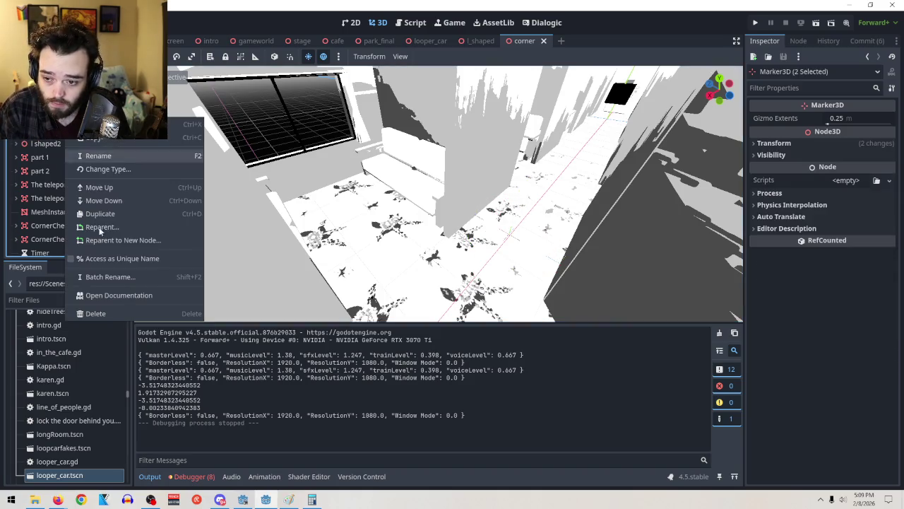
pyautogui.click(91, 314)
pyautogui.click(433, 261)
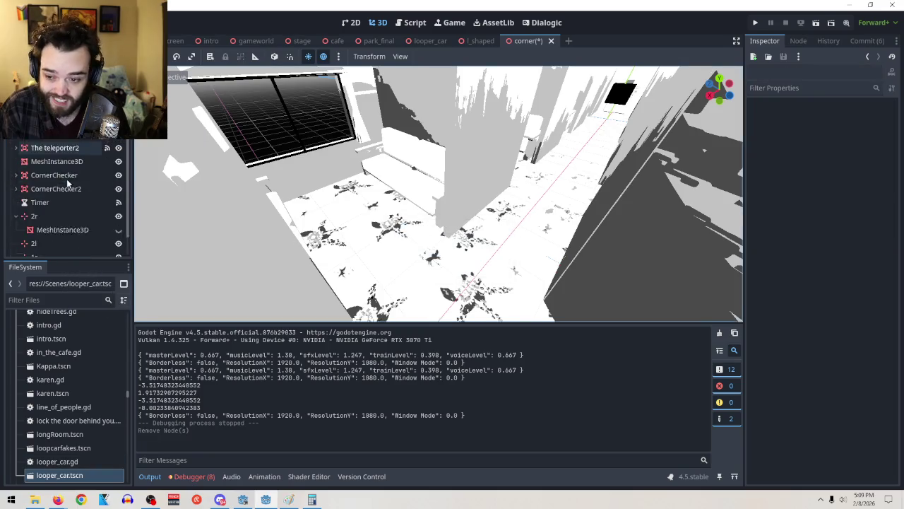
# Step: Delete the 2r, 2l, 1r and 1l nodes, then save and playtest the level
pyautogui.click(67, 193)
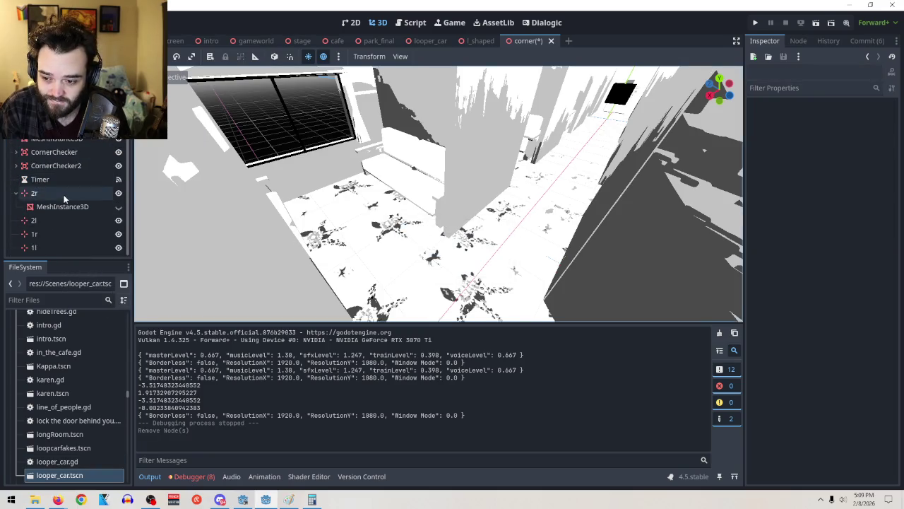
pyautogui.keyDown('shift'); pyautogui.click(59, 247); pyautogui.keyUp('shift')
pyautogui.rightClick(59, 249)
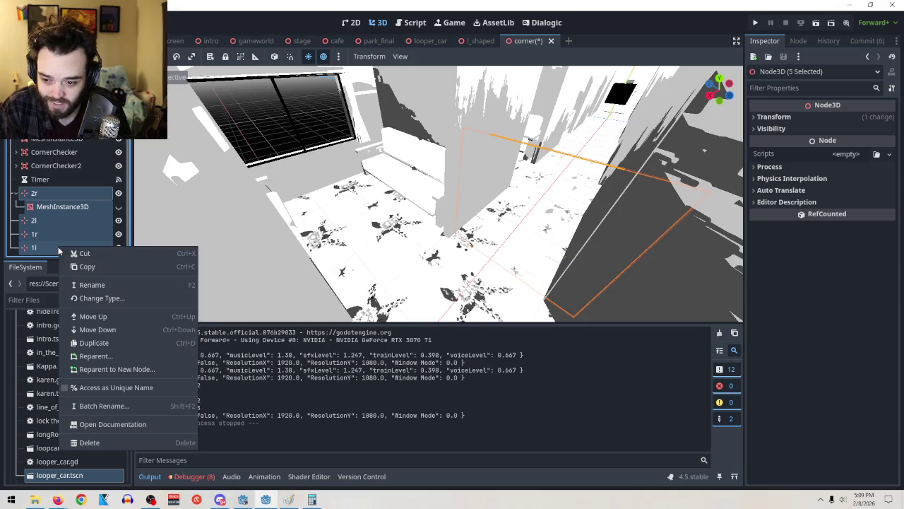
pyautogui.click(96, 441)
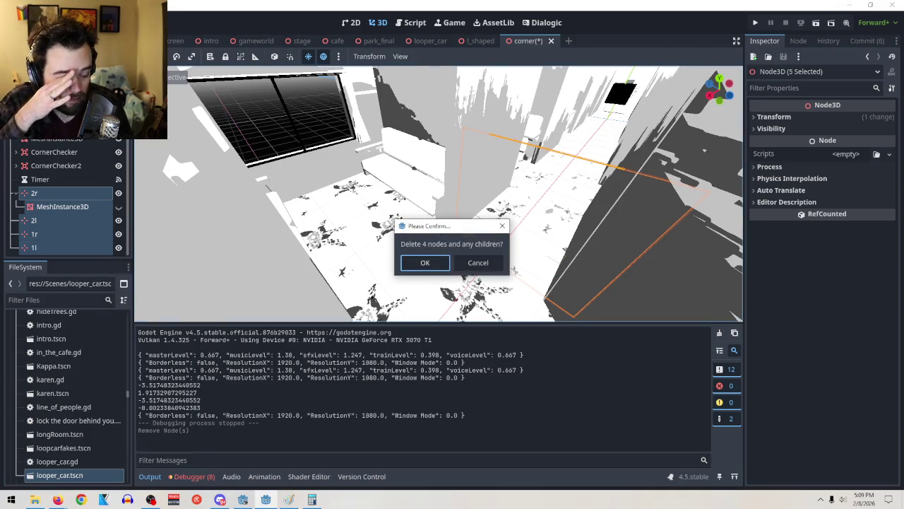
pyautogui.click(426, 262)
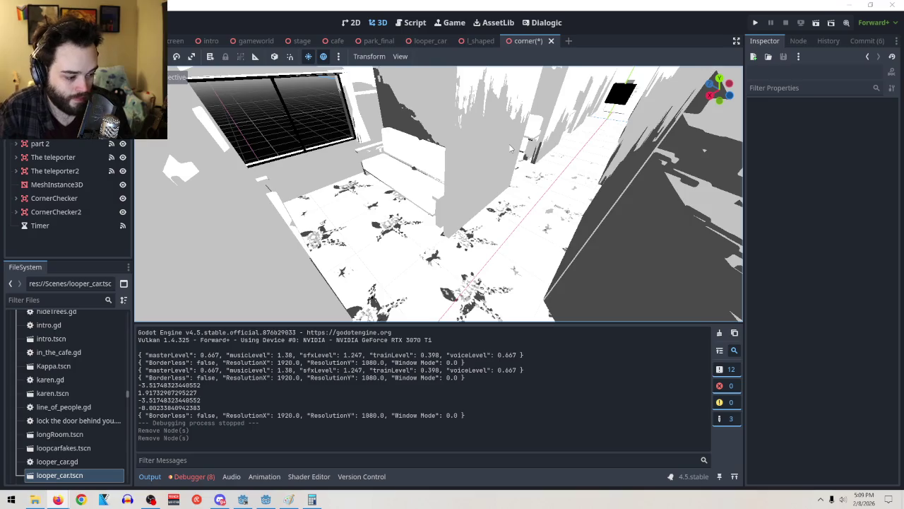
pyautogui.click(816, 23)
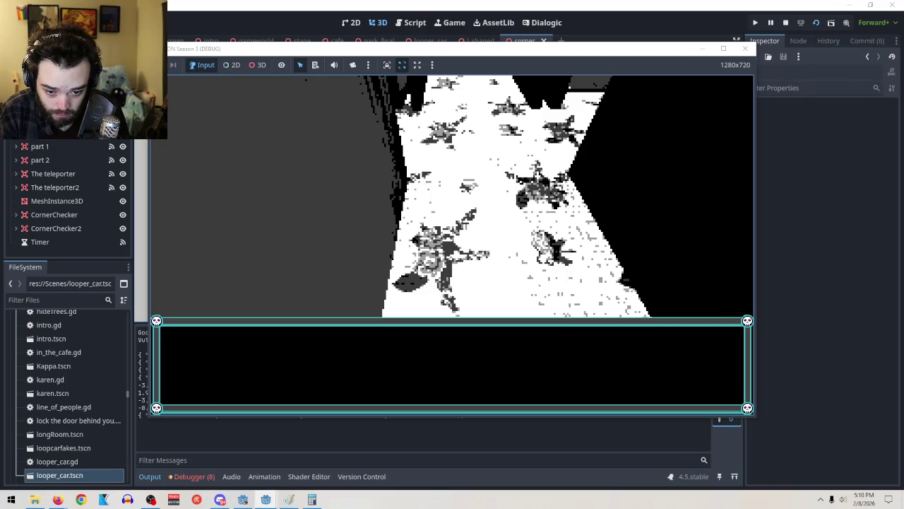
# Step: Stop the game, orbit around the teleporter gizmo, then save and run the corner scene
pyautogui.press('Escape')
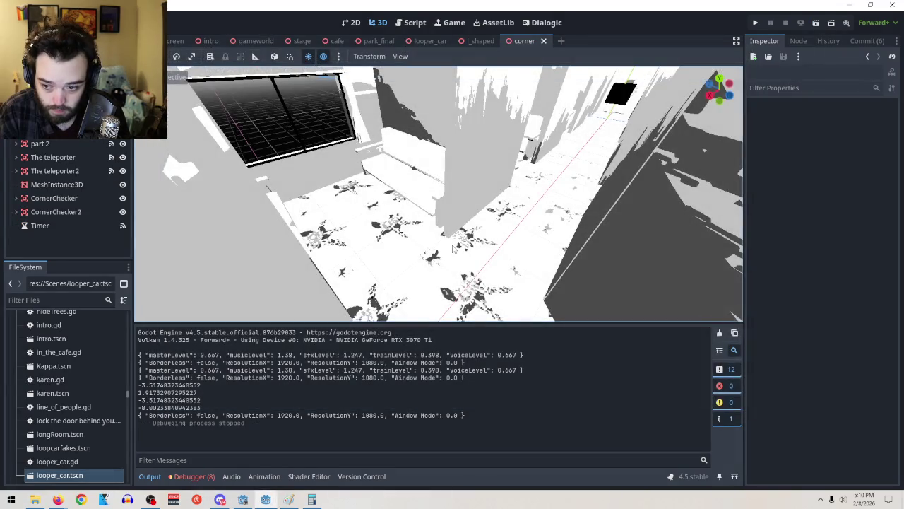
pyautogui.scroll(-10, 514, 100)
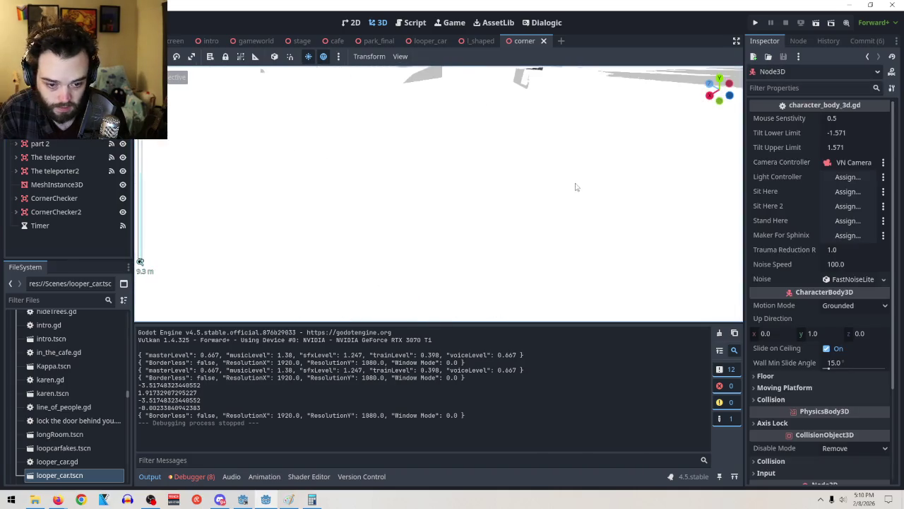
pyautogui.scroll(10, 514, 100)
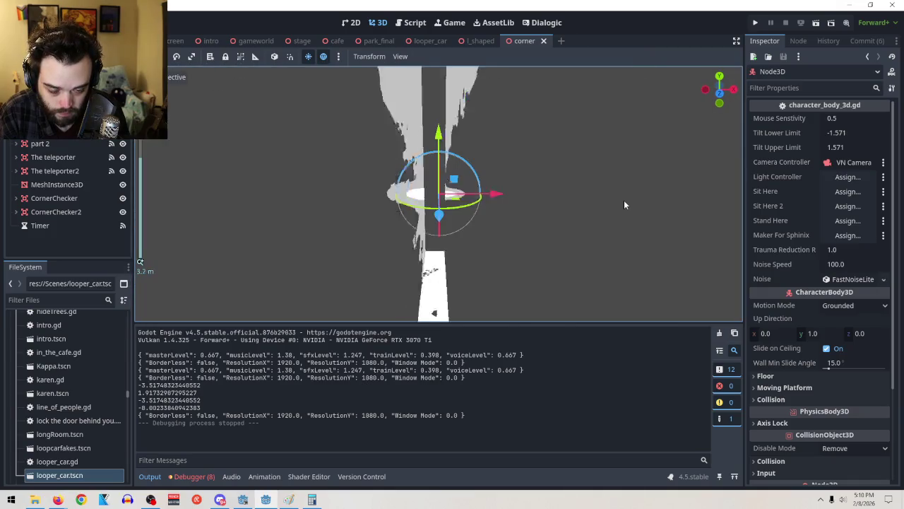
pyautogui.moveTo(624, 205)
pyautogui.mouseDown()
pyautogui.moveTo(521, 205)
pyautogui.moveTo(634, 226)
pyautogui.moveTo(602, 215)
pyautogui.moveTo(350, 226)
pyautogui.moveTo(290, 216)
pyautogui.moveTo(305, 212)
pyautogui.mouseUp()
pyautogui.press('f')
pyautogui.moveTo(662, 218); pyautogui.dragTo(424, 233)
pyautogui.scroll(5, 317, 243)
pyautogui.moveTo(317, 244); pyautogui.dragTo(342, 267)
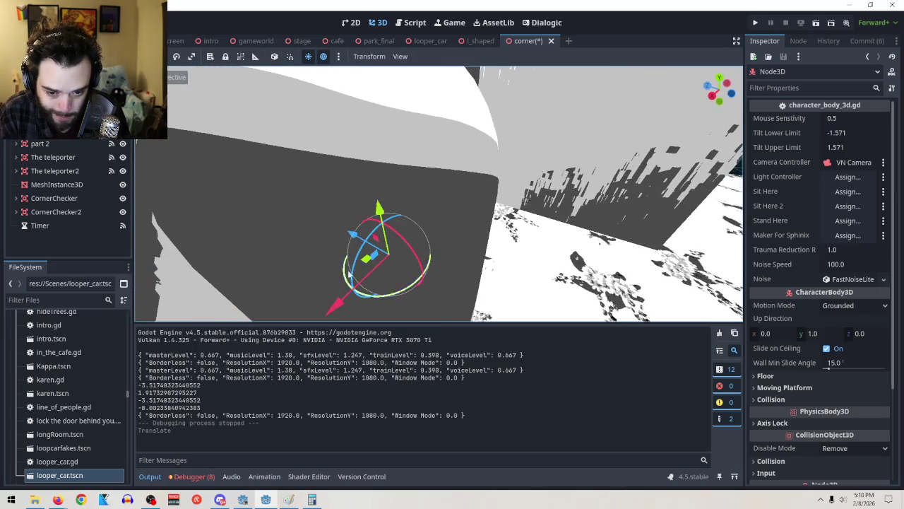
pyautogui.click(816, 23)
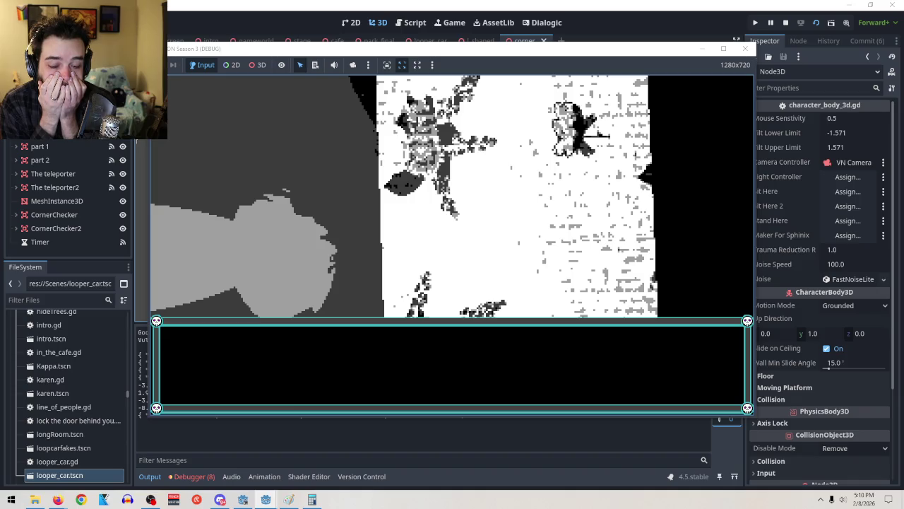
# Step: Stop the game, run the corner scene again, reload it with F5, then stop it with F8
pyautogui.press('F8')
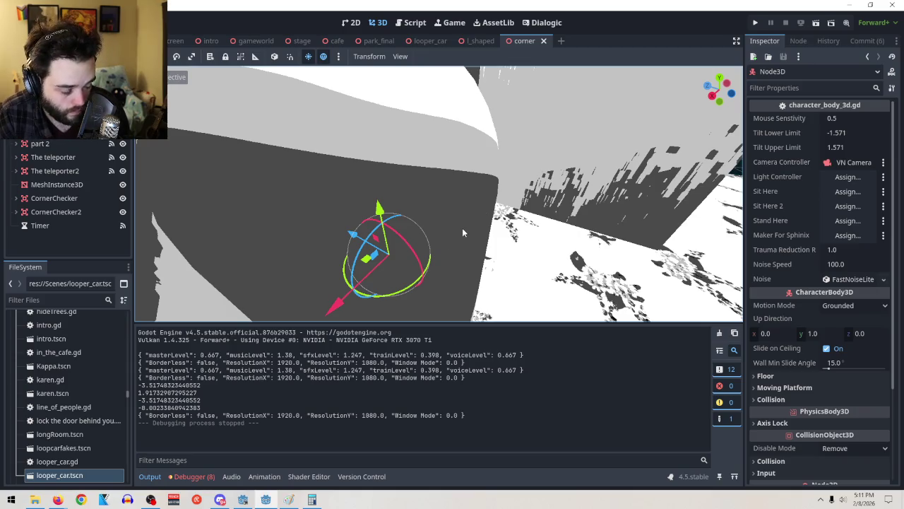
pyautogui.click(813, 25)
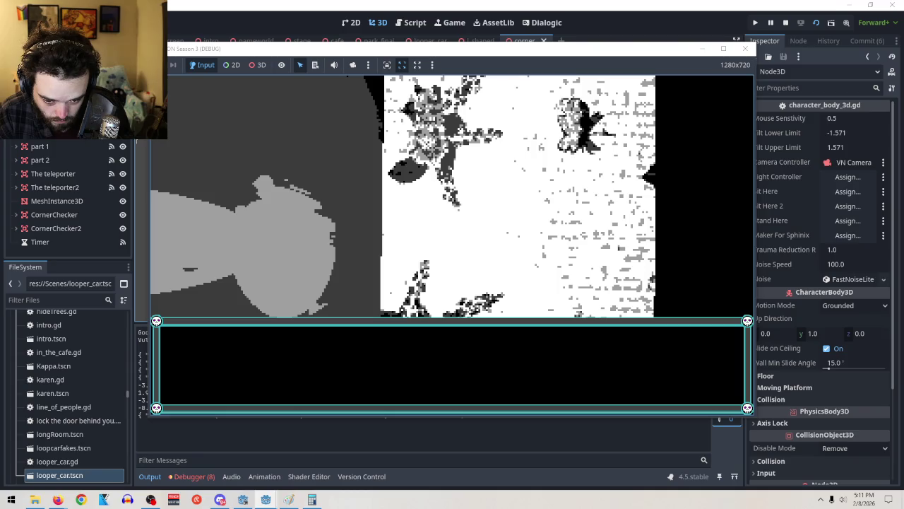
pyautogui.press('F8')
pyautogui.press('F5')
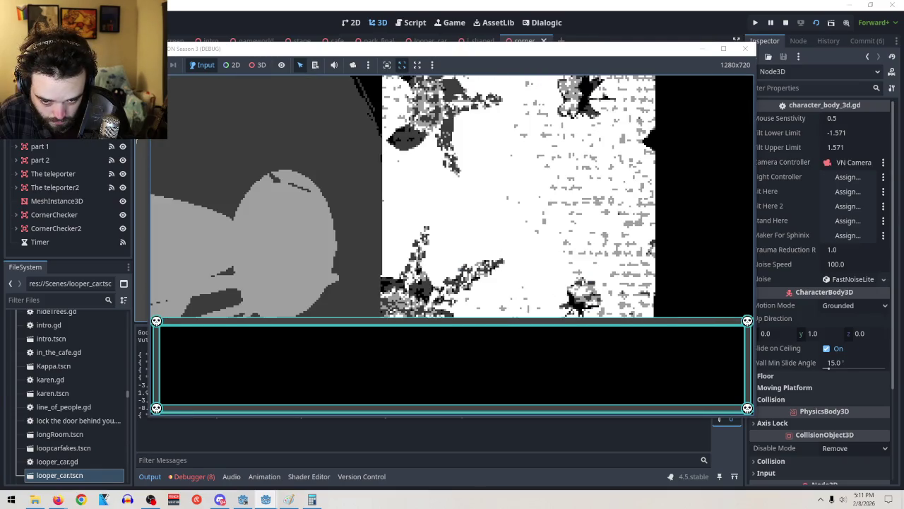
pyautogui.press('F8')
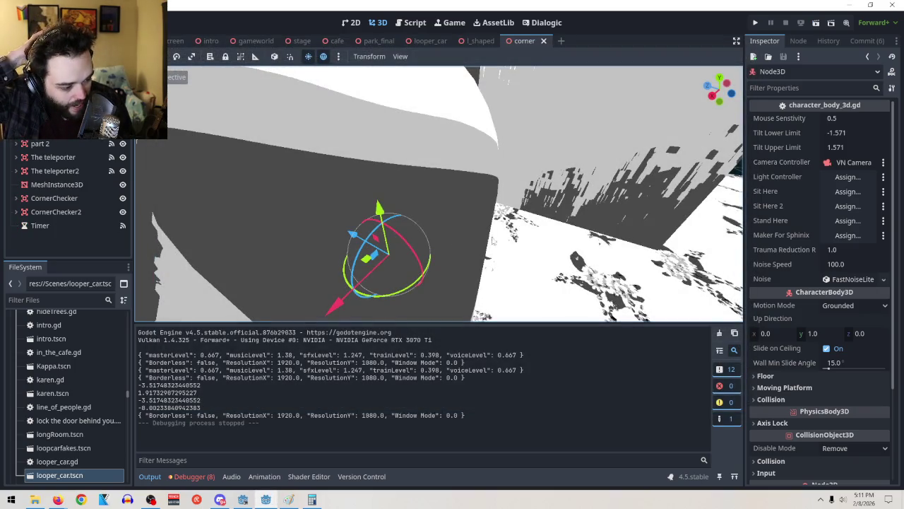
pyautogui.scroll(-5, 452, 244)
pyautogui.scroll(-5, 438, 193)
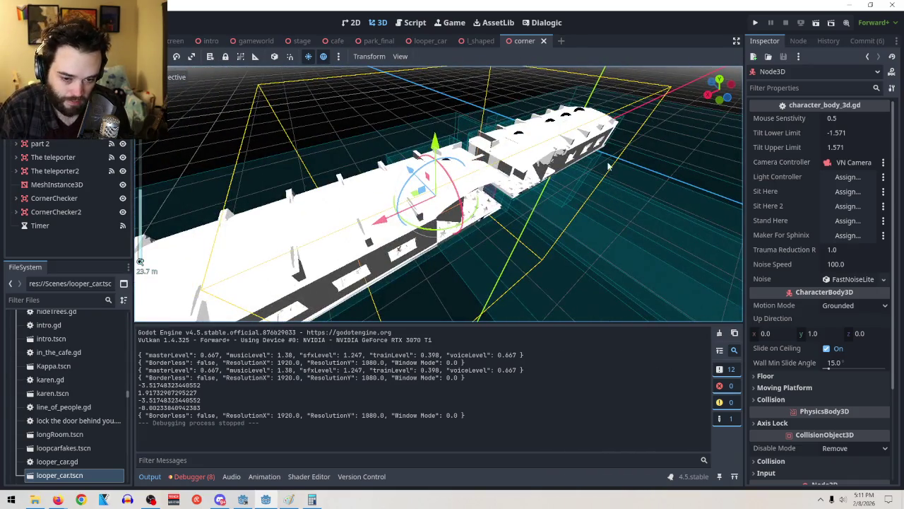
pyautogui.scroll(5, 609, 167)
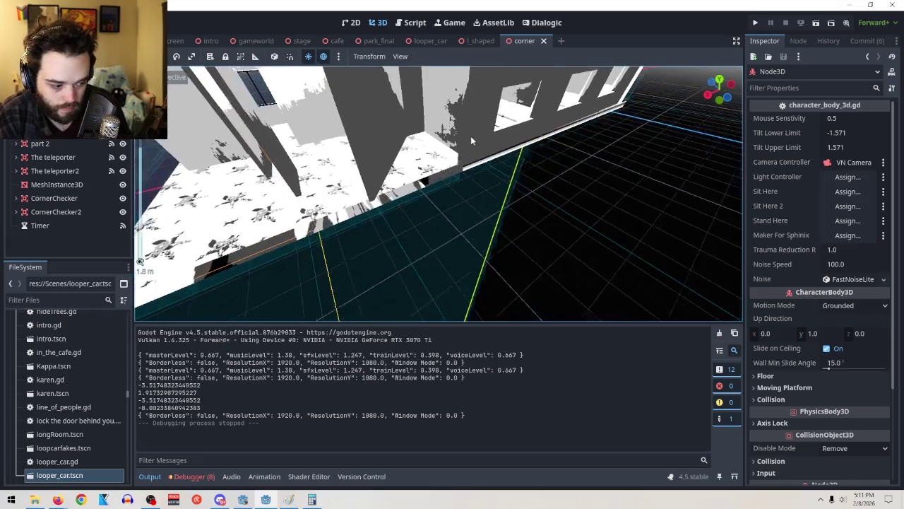
pyautogui.scroll(-5, 452, 162)
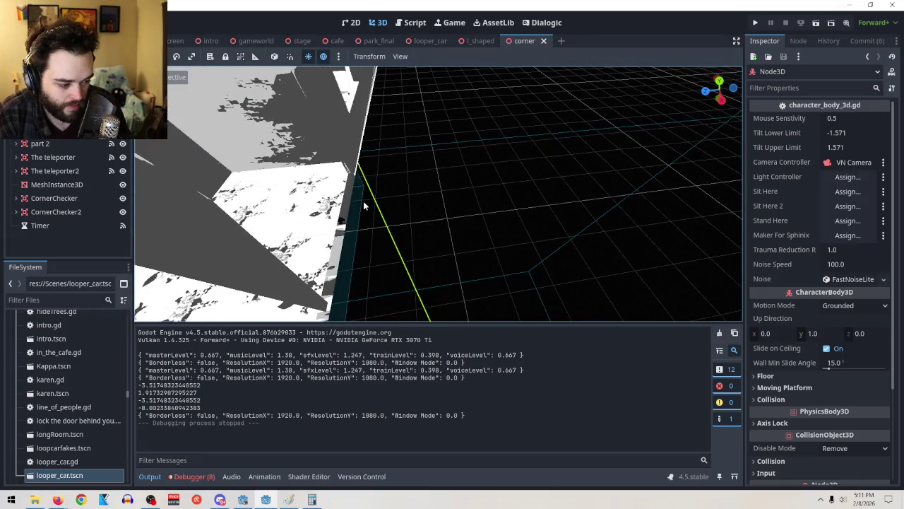
pyautogui.scroll(3, 529, 205)
pyautogui.scroll(2, 386, 231)
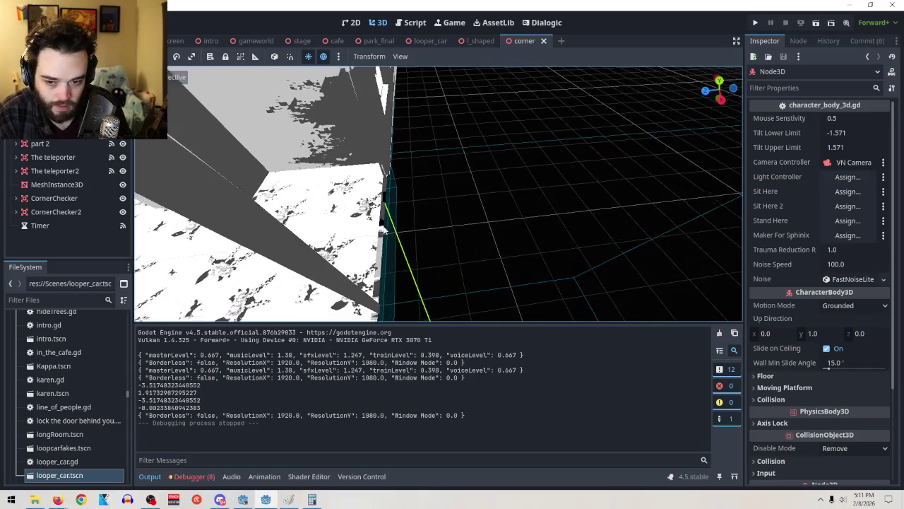
pyautogui.scroll(5, 385, 230)
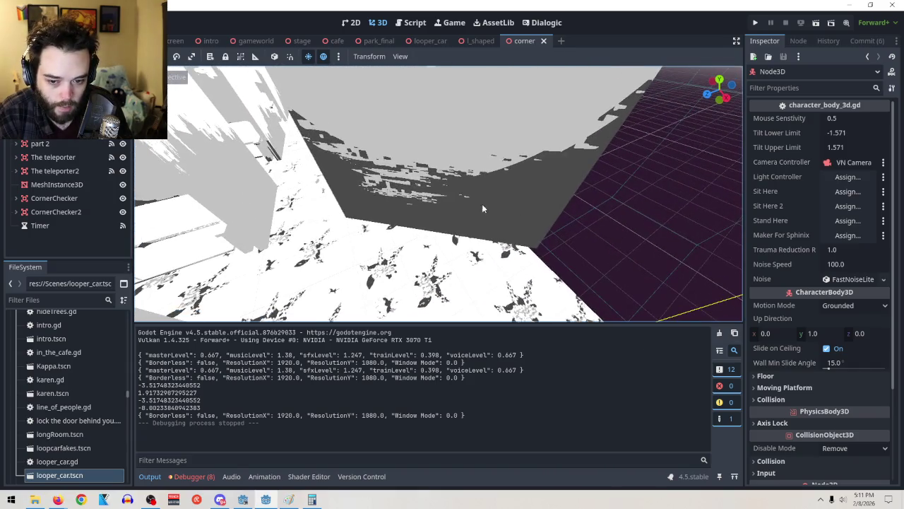
pyautogui.moveTo(456, 195)
pyautogui.mouseDown()
pyautogui.moveTo(629, 203)
pyautogui.moveTo(537, 224)
pyautogui.moveTo(575, 274)
pyautogui.moveTo(569, 291)
pyautogui.mouseUp()
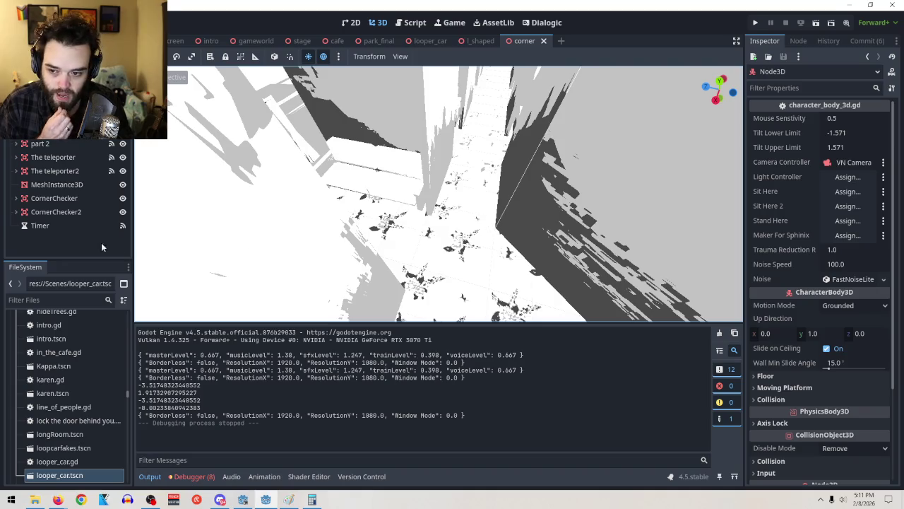
pyautogui.click(91, 200)
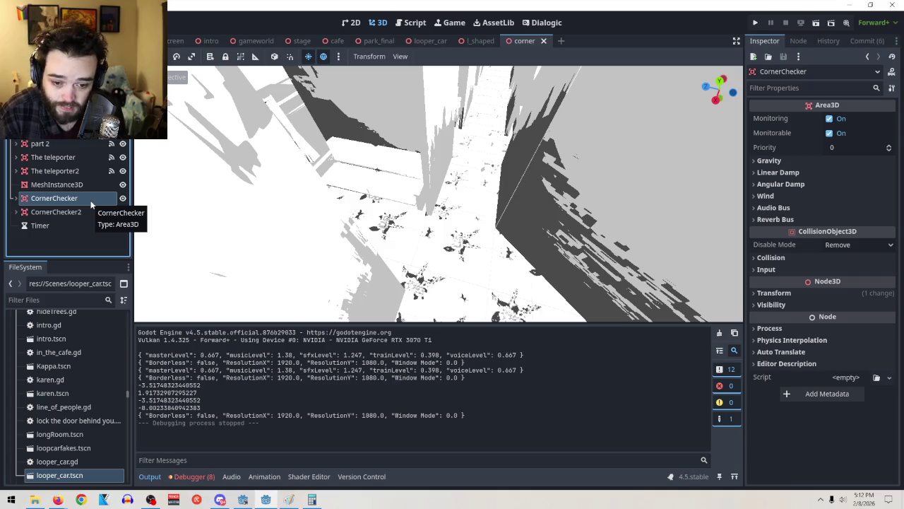
# Step: Focus on CornerChecker, then add a Marker3D child node under the Corner node
pyautogui.doubleClick(73, 200)
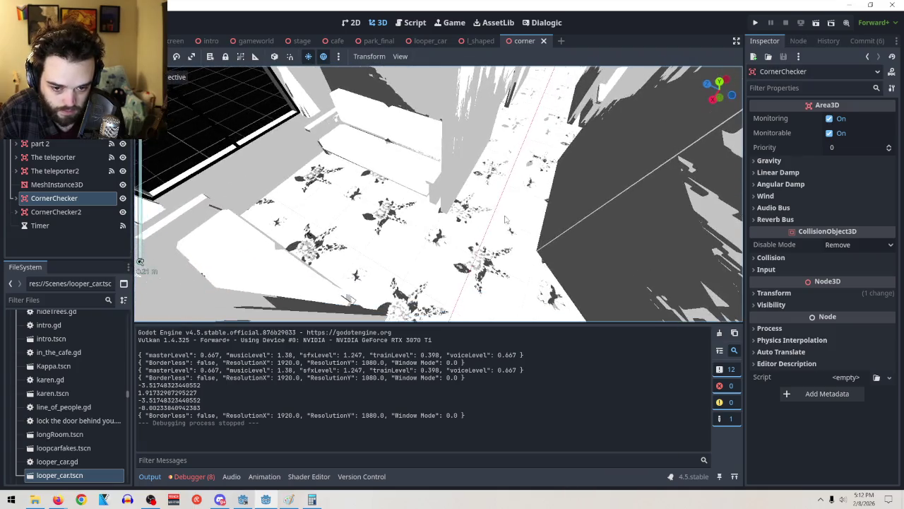
pyautogui.click(452, 194)
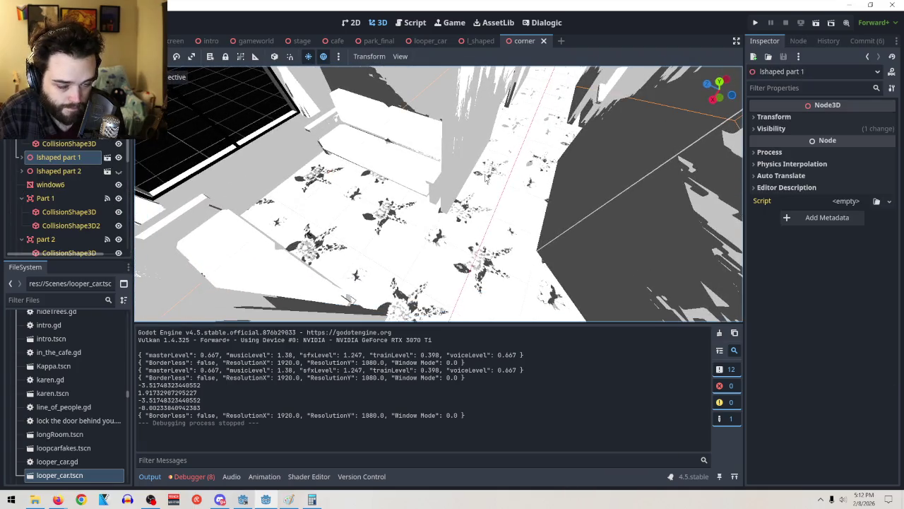
pyautogui.scroll(-3, 466, 176)
pyautogui.scroll(8, 509, 141)
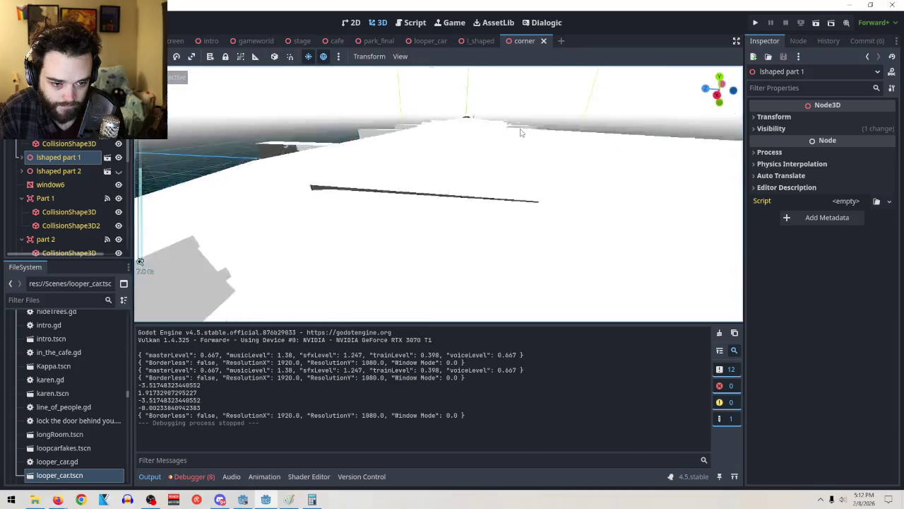
pyautogui.scroll(5, 522, 177)
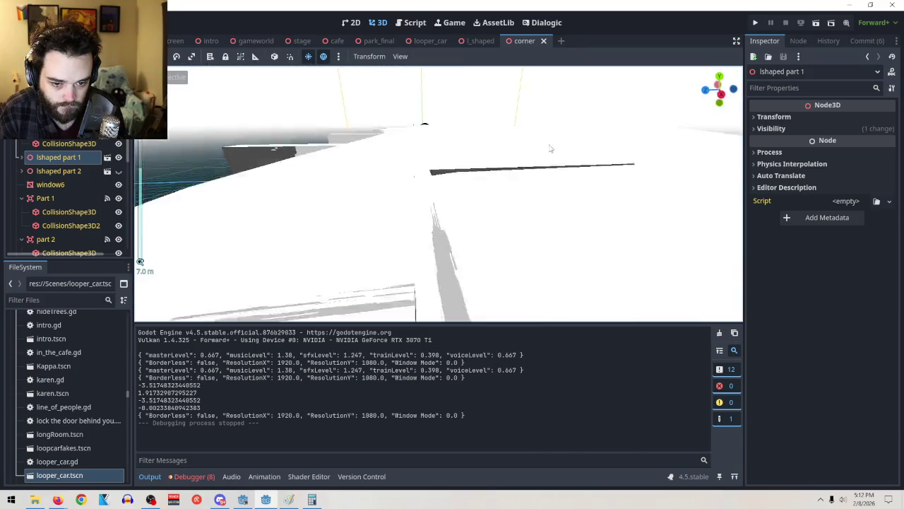
pyautogui.scroll(5, 498, 214)
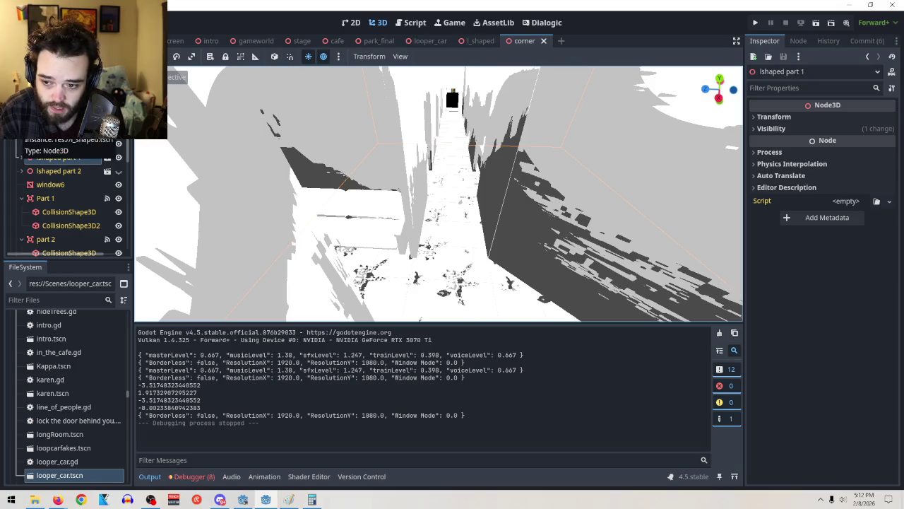
pyautogui.scroll(-3, 70, 163)
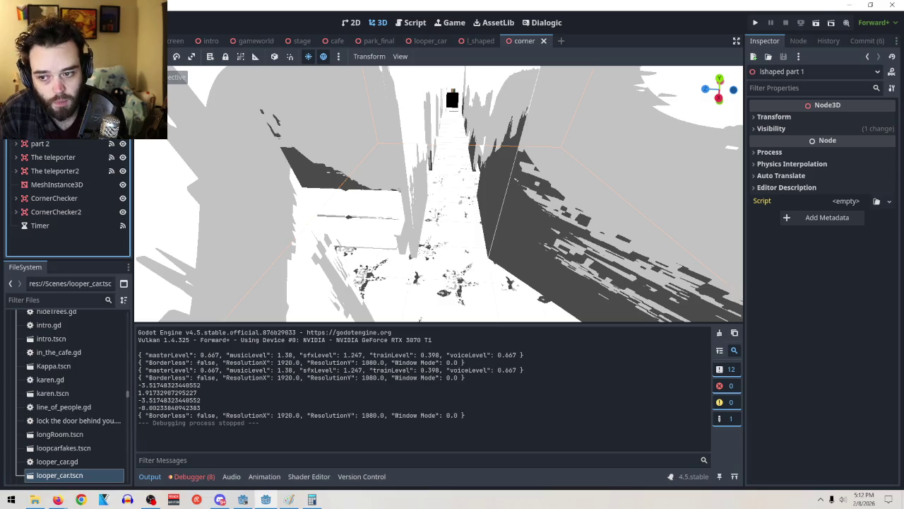
pyautogui.rightClick(54, 75)
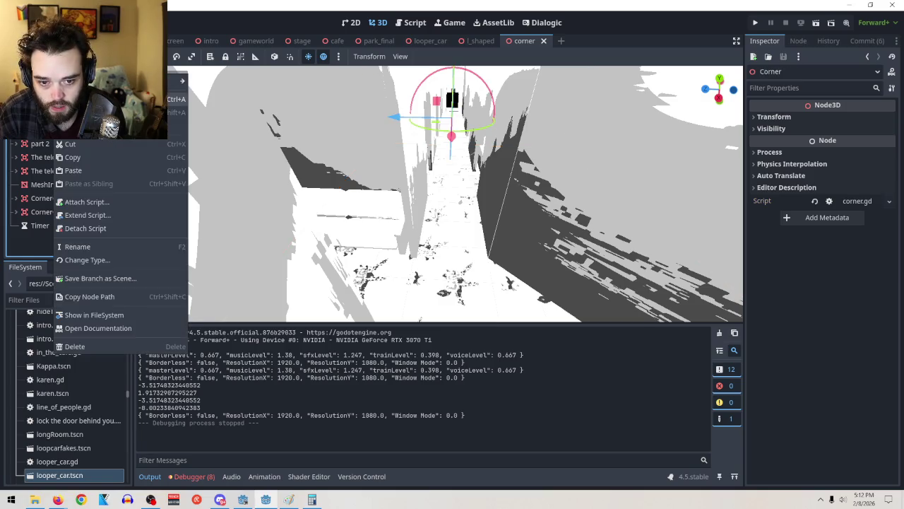
pyautogui.click(85, 99)
pyautogui.press('Return')
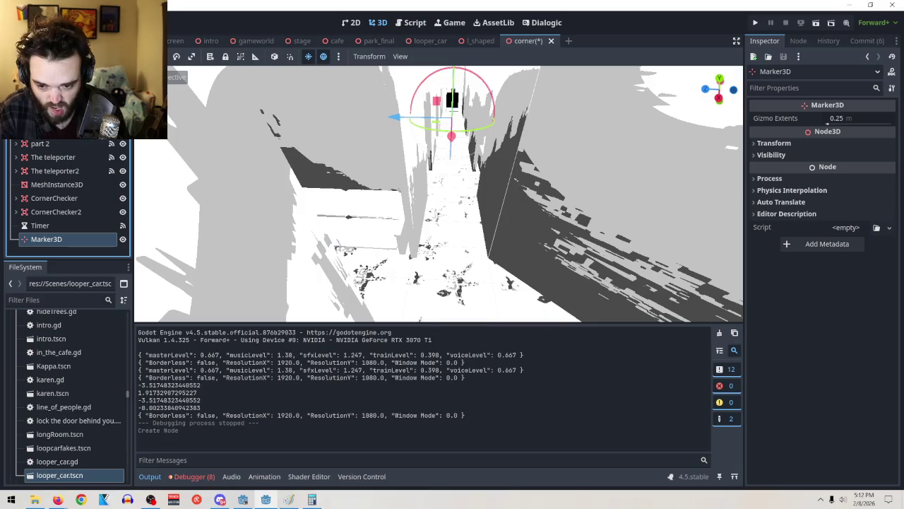
# Step: Drag the new Marker3D along the train car, undoing a first attempt down the corridor
pyautogui.moveTo(461, 236); pyautogui.dragTo(510, 387)
pyautogui.hotkey('ctrl', 'z')
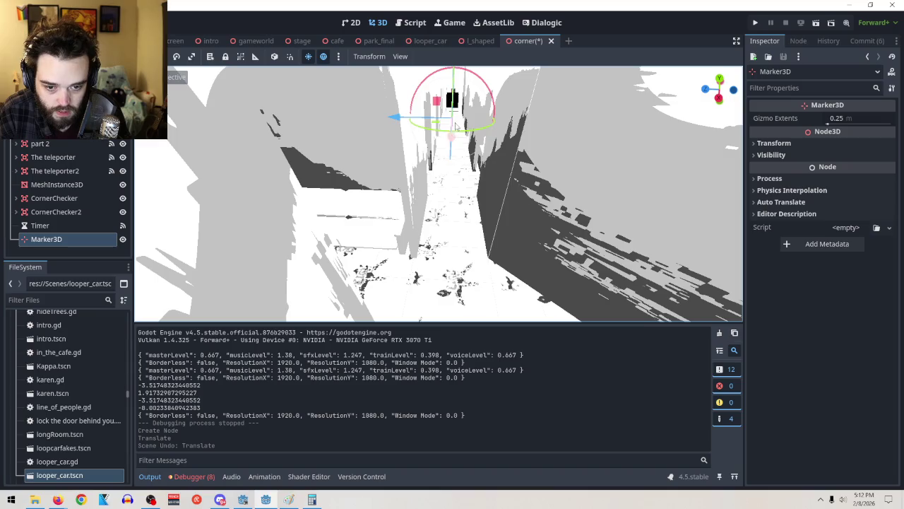
pyautogui.hotkey('ctrl', 'shift', 'z')
pyautogui.hotkey('ctrl', 'z')
pyautogui.scroll(-10, 387, 179)
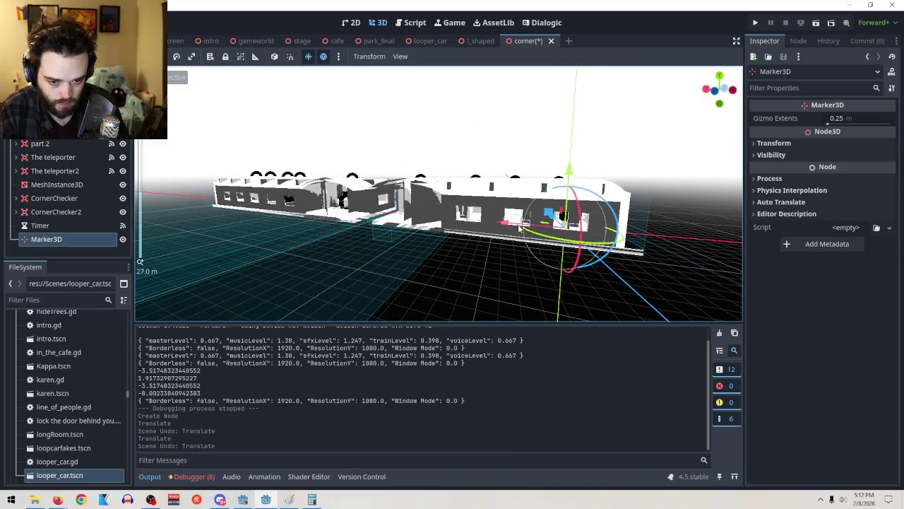
pyautogui.moveTo(543, 236); pyautogui.dragTo(443, 233)
# Step: Slide the Marker3D along its Z axis to near the train car's corner, then open corner.gd
pyautogui.scroll(8, 494, 244)
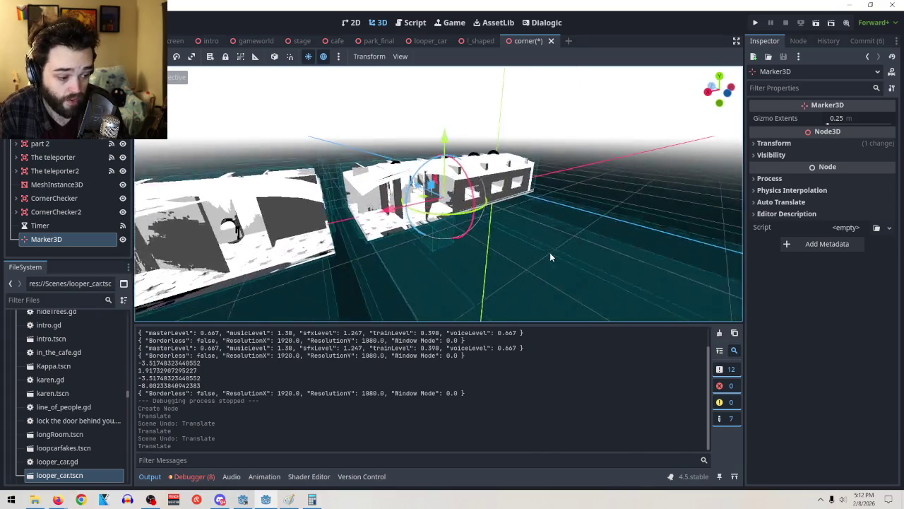
pyautogui.scroll(5, 464, 245)
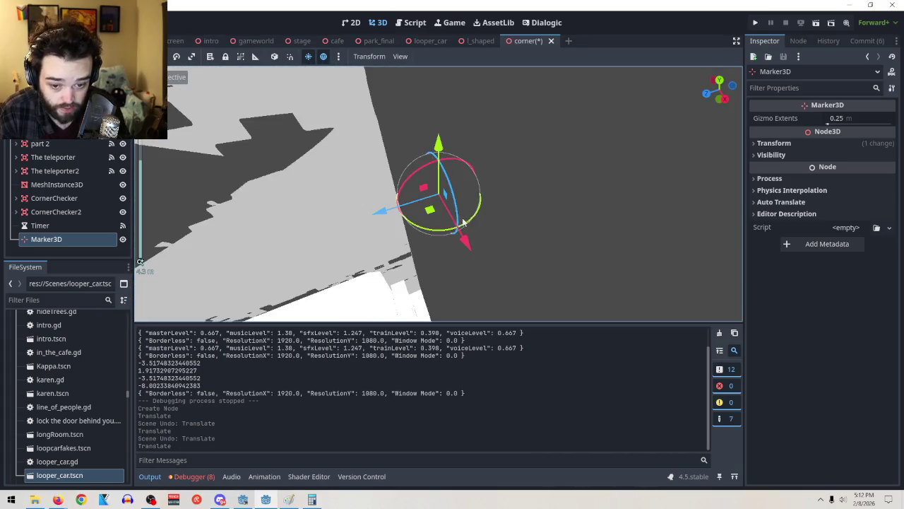
pyautogui.scroll(3, 397, 197)
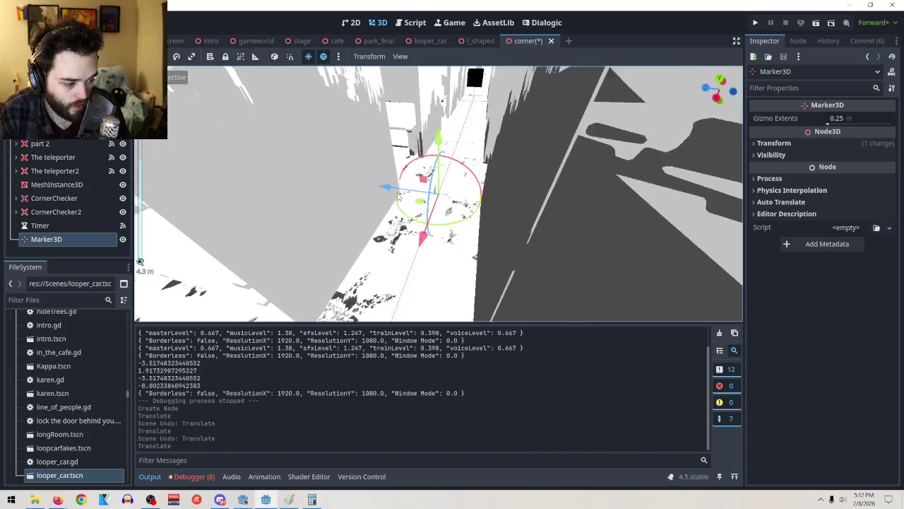
pyautogui.moveTo(399, 197)
pyautogui.mouseDown()
pyautogui.moveTo(530, 177)
pyautogui.moveTo(571, 181)
pyautogui.mouseUp()
pyautogui.scroll(2, 511, 184)
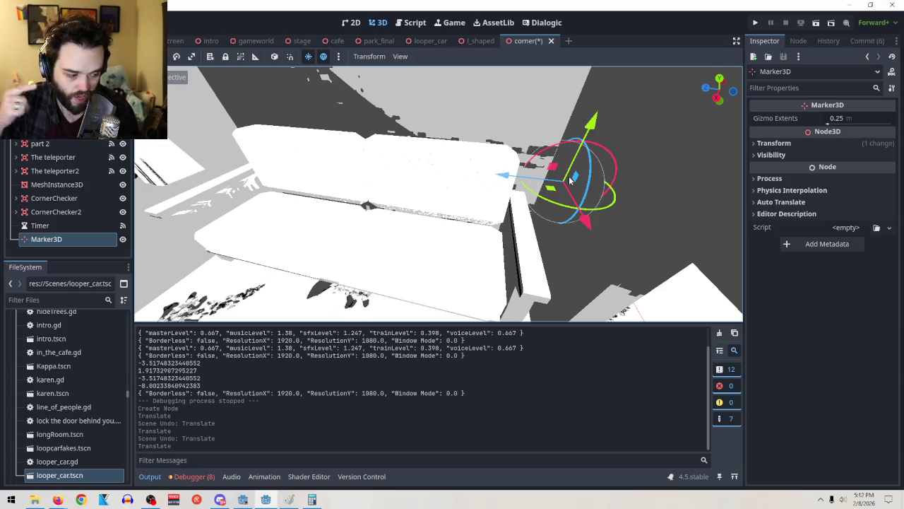
pyautogui.press('w')
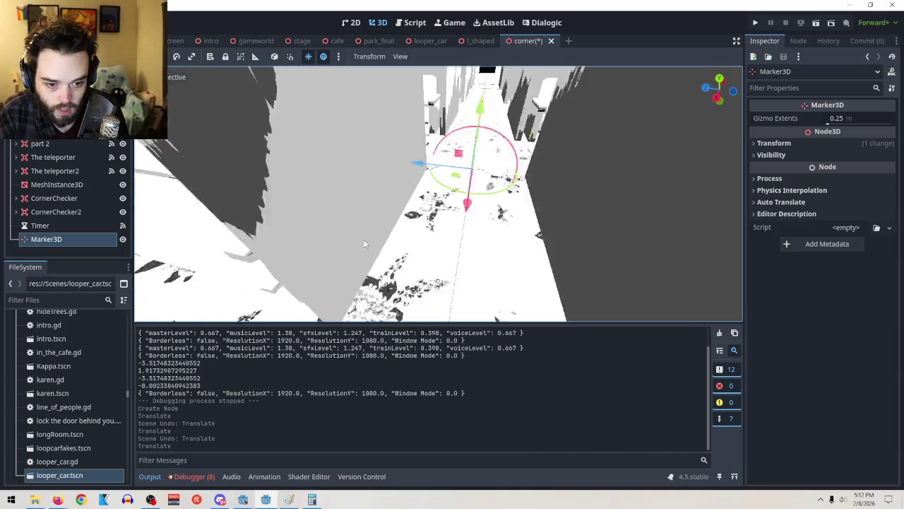
pyautogui.press('w')
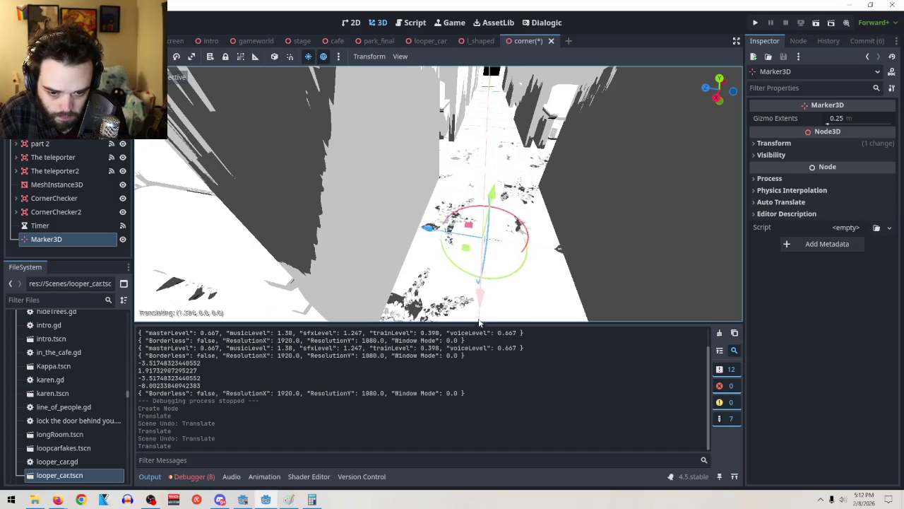
pyautogui.moveTo(415, 174)
pyautogui.mouseDown()
pyautogui.moveTo(371, 164)
pyautogui.moveTo(460, 169)
pyautogui.moveTo(378, 164)
pyautogui.moveTo(431, 169)
pyautogui.mouseUp()
pyautogui.moveTo(498, 225)
pyautogui.mouseDown()
pyautogui.moveTo(385, 237)
pyautogui.moveTo(401, 239)
pyautogui.mouseUp()
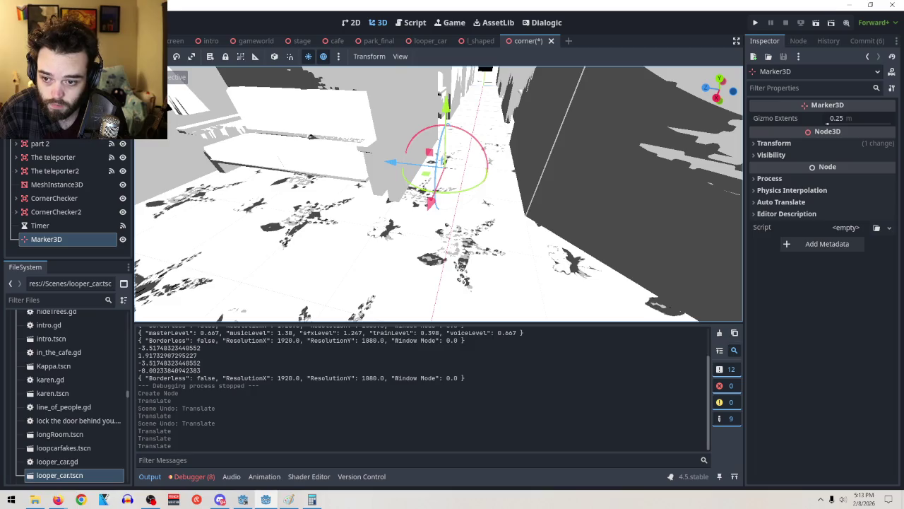
pyautogui.click(415, 22)
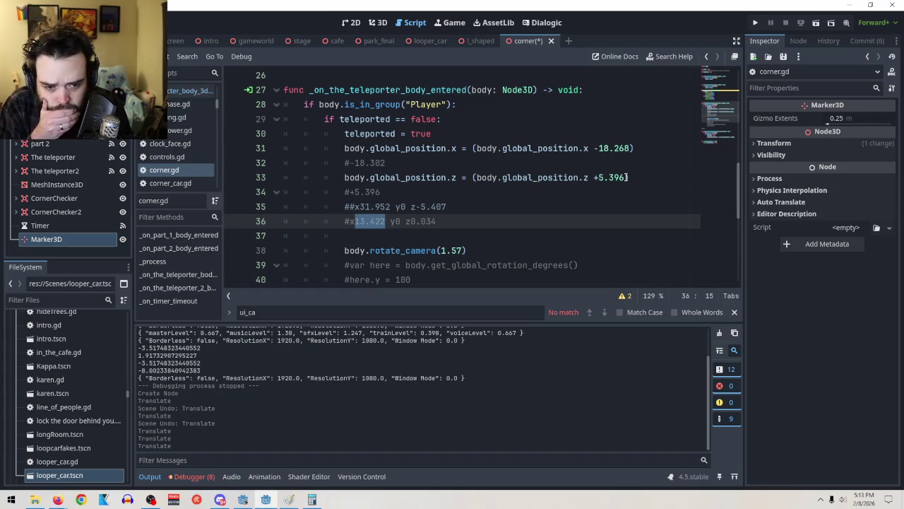
# Step: Enter the 5.396 z offset into a cleared Calculator
pyautogui.moveTo(625, 177); pyautogui.dragTo(613, 177)
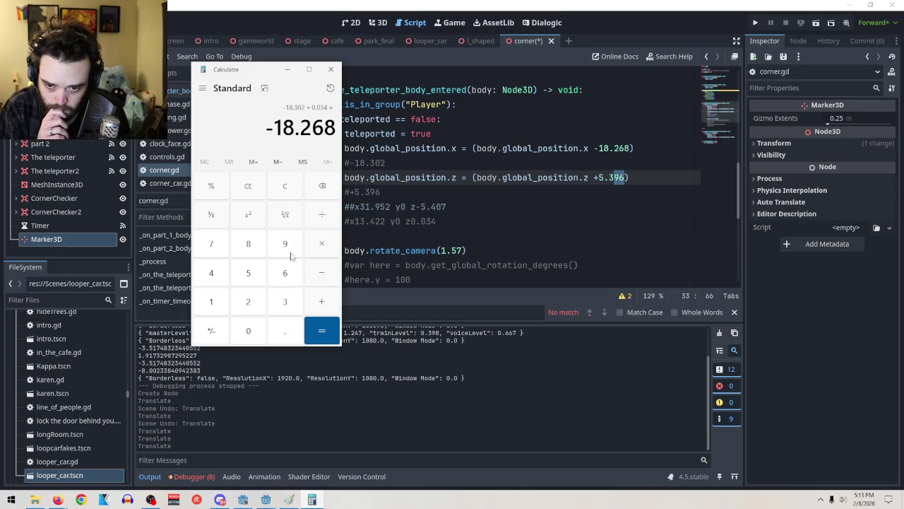
pyautogui.click(284, 187)
pyautogui.click(253, 271)
pyautogui.click(286, 329)
pyautogui.click(288, 303)
pyautogui.click(286, 247)
pyautogui.click(294, 275)
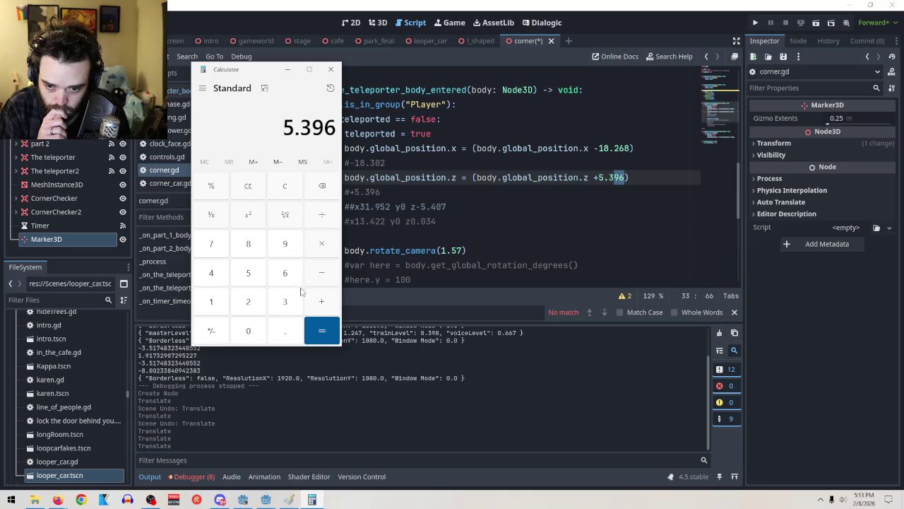
# Step: Subtract 0.034 to get 5.362, then close Calculator
pyautogui.click(324, 282)
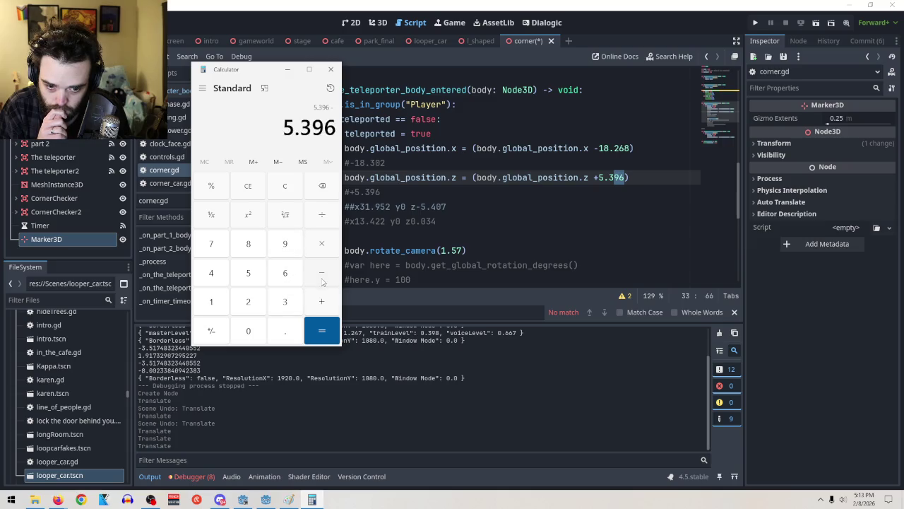
pyautogui.click(283, 329)
pyautogui.write('0')
pyautogui.click(286, 302)
pyautogui.click(216, 281)
pyautogui.click(311, 327)
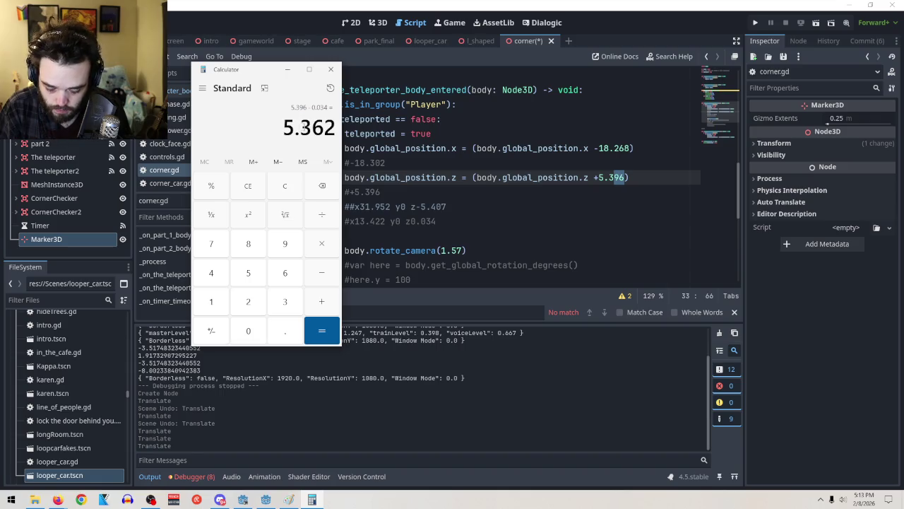
pyautogui.click(330, 69)
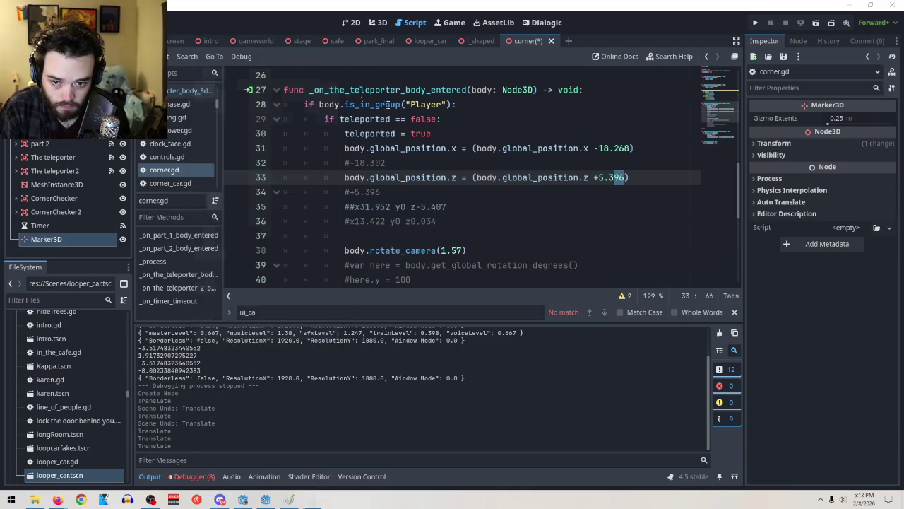
# Step: Replace the line 33 z offset with 5.362, then playtest the scene and stop it
pyautogui.hotkey('shift', 'Left')
pyautogui.hotkey('shift', 'Left')
pyautogui.hotkey('shift', 'Left')
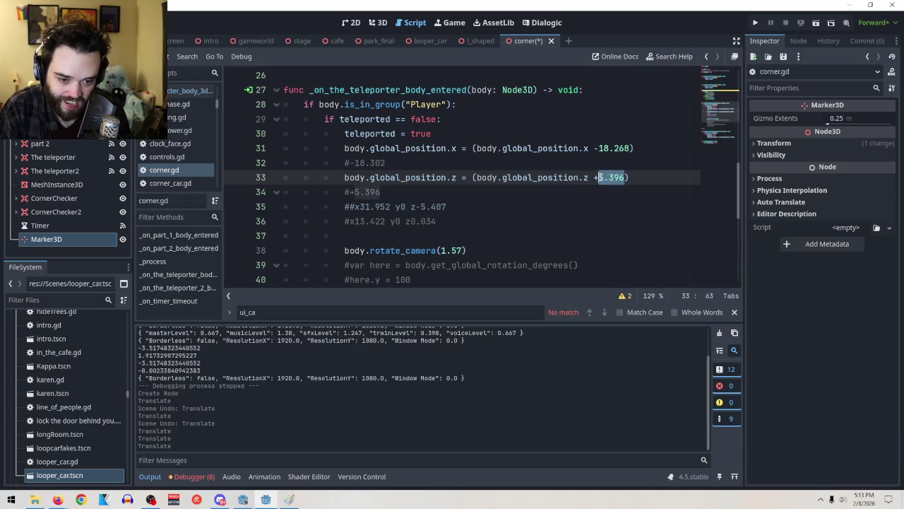
pyautogui.write('5.362')
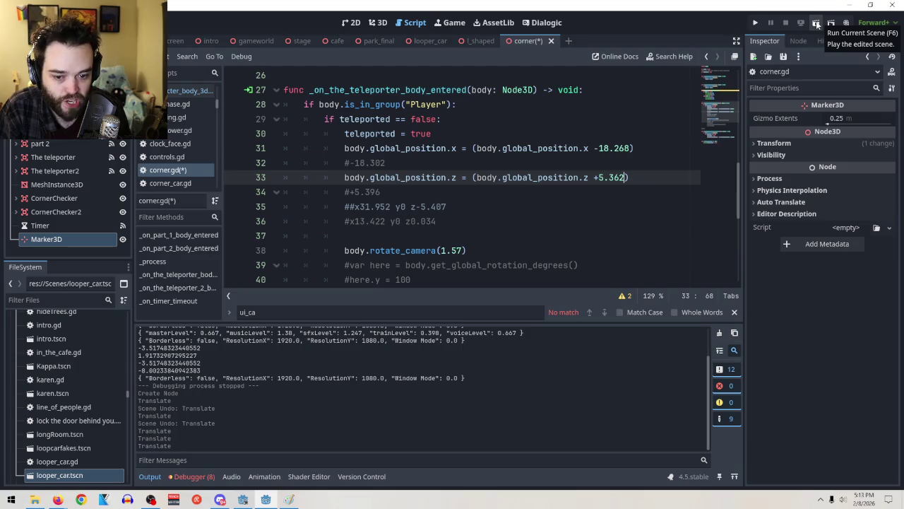
pyautogui.click(816, 23)
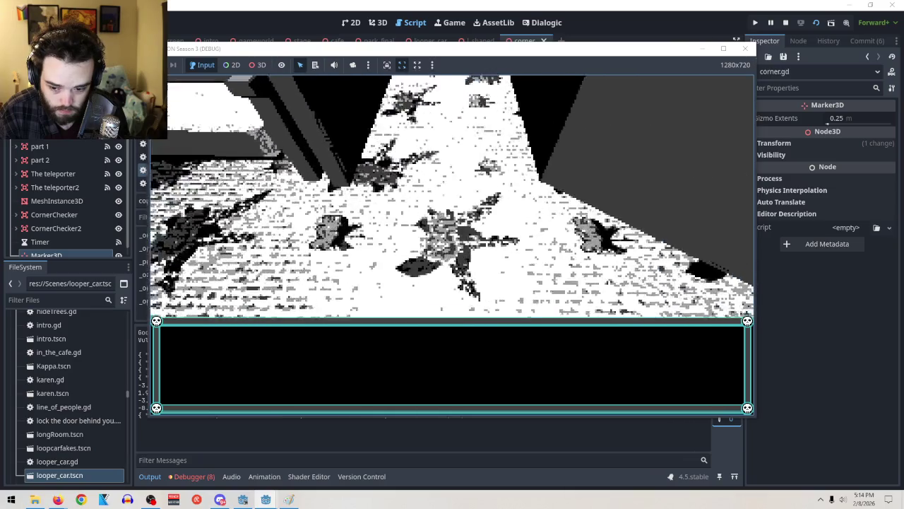
pyautogui.press('F8')
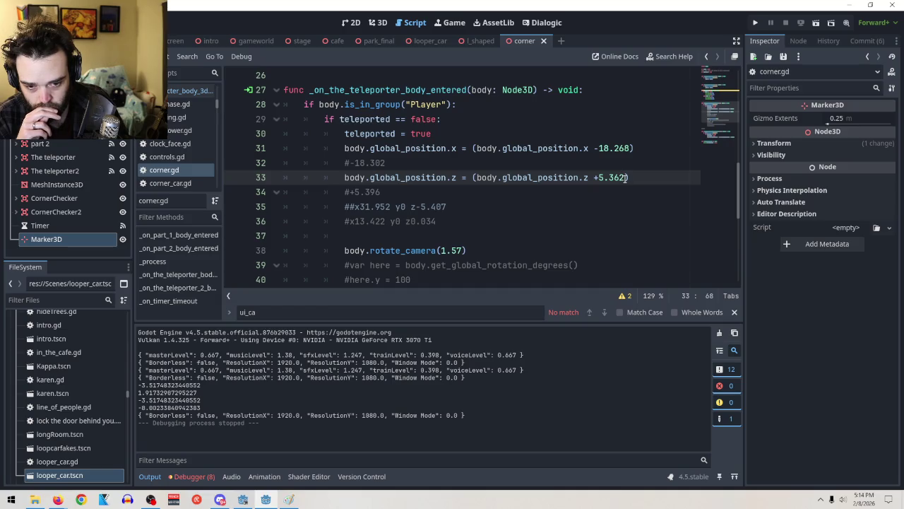
# Step: Paste 5.396 from the line 34 note back over the z offset, then playtest and stop
pyautogui.moveTo(424, 191)
pyautogui.mouseDown()
pyautogui.moveTo(346, 193)
pyautogui.moveTo(357, 195)
pyautogui.mouseUp()
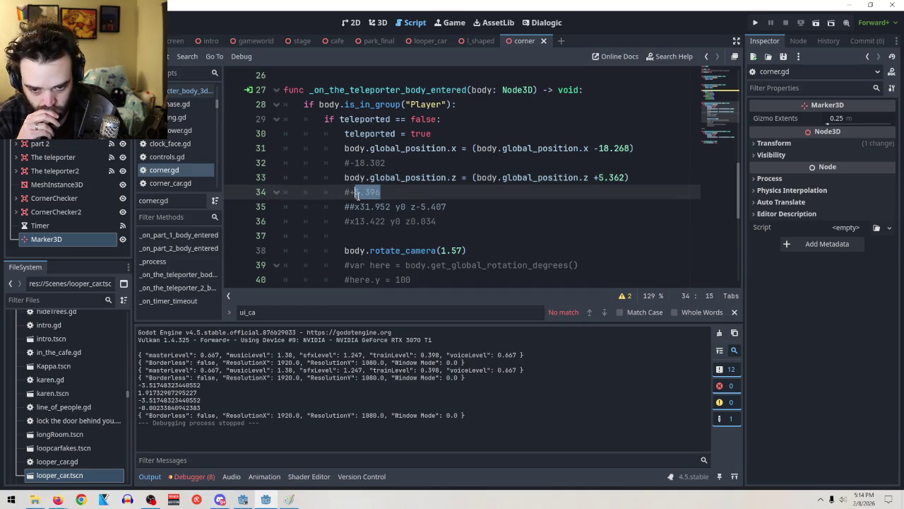
pyautogui.moveTo(625, 177); pyautogui.dragTo(599, 178)
pyautogui.write('5.396')
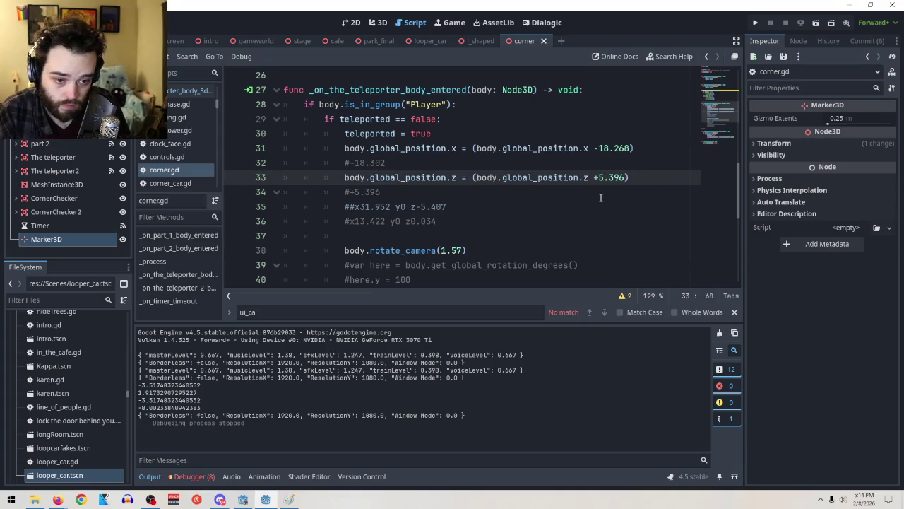
pyautogui.click(525, 193)
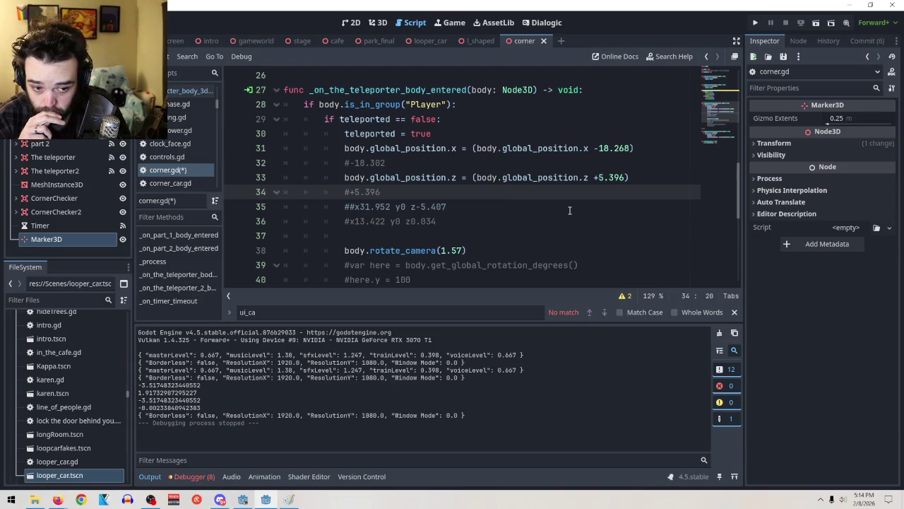
pyautogui.click(815, 22)
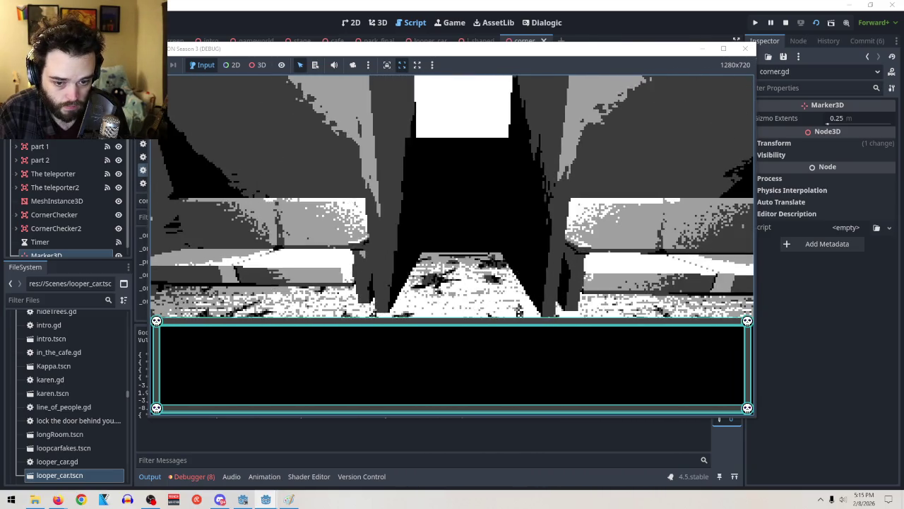
pyautogui.press('F8')
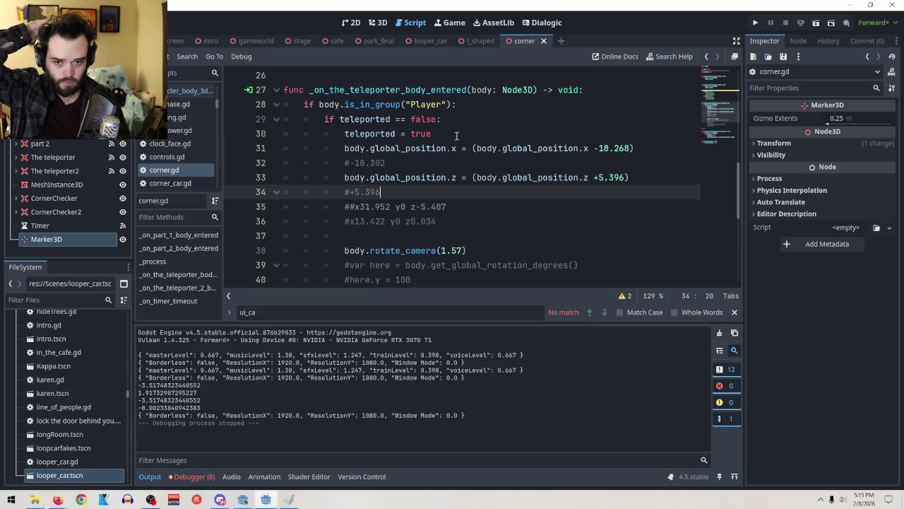
pyautogui.click(374, 22)
# Step: Shift Marker3D to a new position and nudge it slightly along its Z axis
pyautogui.moveTo(607, 200)
pyautogui.mouseDown()
pyautogui.moveTo(576, 175)
pyautogui.moveTo(495, 172)
pyautogui.moveTo(506, 254)
pyautogui.moveTo(424, 219)
pyautogui.moveTo(369, 211)
pyautogui.moveTo(378, 205)
pyautogui.mouseUp()
pyautogui.moveTo(514, 236)
pyautogui.mouseDown()
pyautogui.moveTo(555, 193)
pyautogui.moveTo(453, 193)
pyautogui.mouseUp()
pyautogui.moveTo(376, 156); pyautogui.dragTo(376, 155)
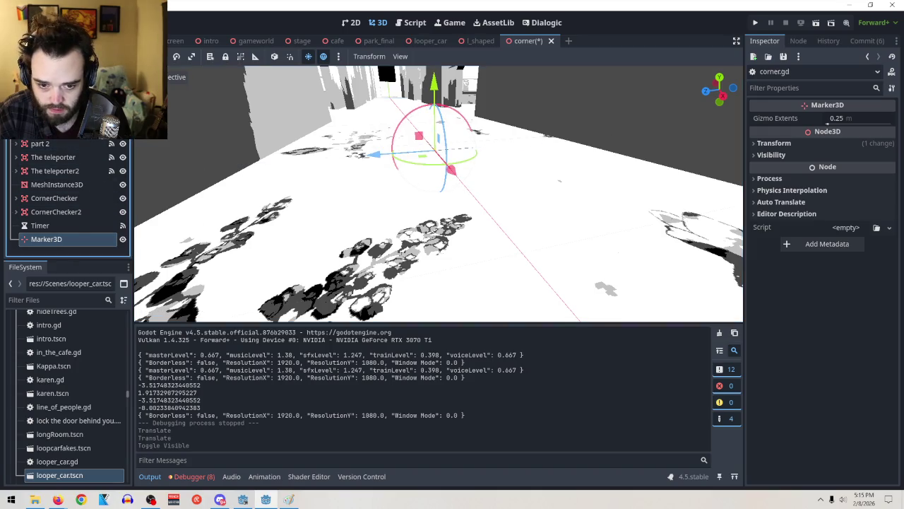
pyautogui.press('h')
pyautogui.press('h')
pyautogui.press('h')
pyautogui.press('h')
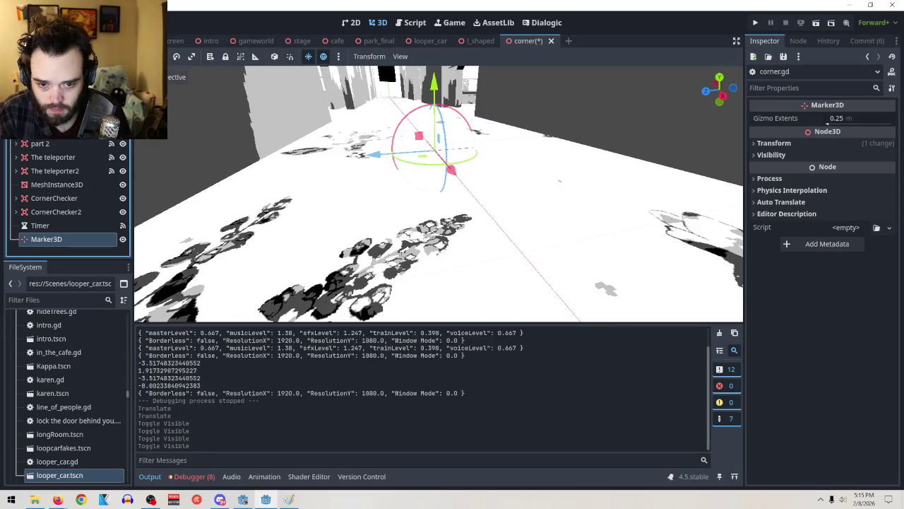
pyautogui.scroll(10, 67, 191)
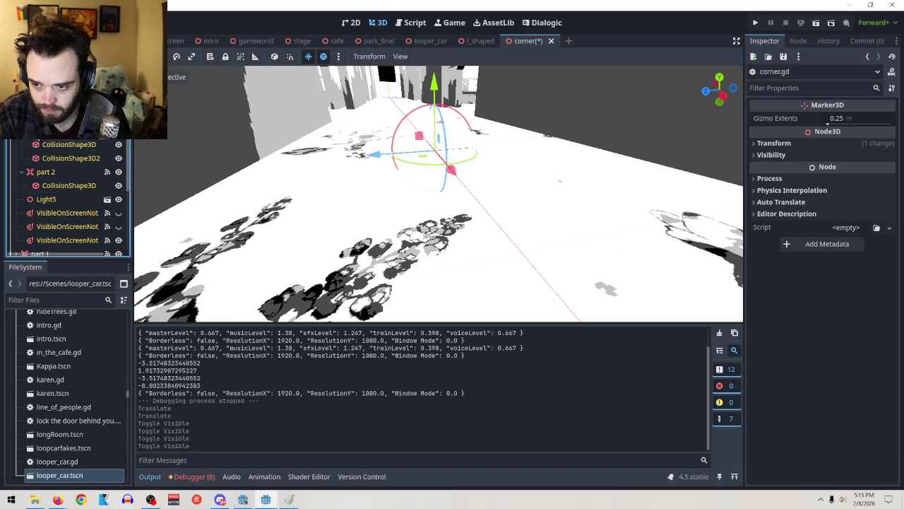
pyautogui.scroll(3, 117, 184)
# Step: Hide lshaped part 2, move Marker3D along X to the corridor corner, then reshow the part
pyautogui.click(119, 149)
pyautogui.click(119, 149)
pyautogui.click(119, 149)
pyautogui.click(119, 149)
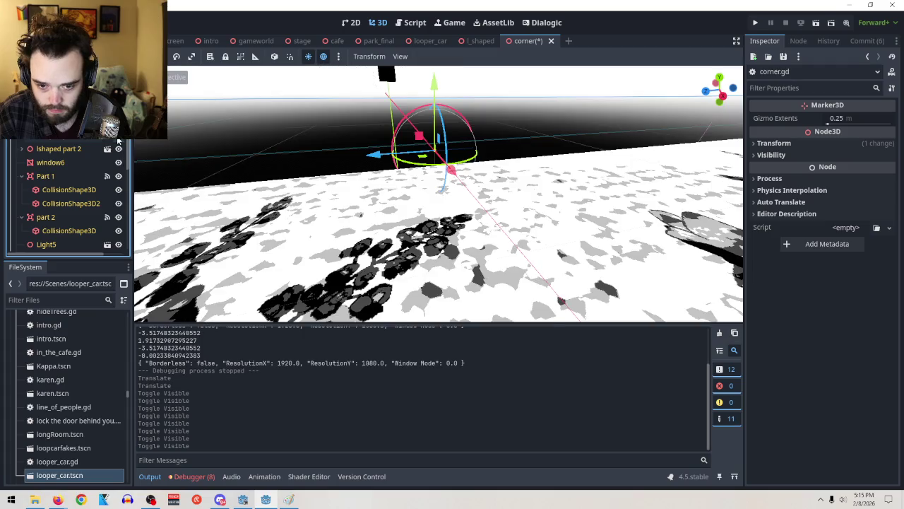
pyautogui.moveTo(599, 242)
pyautogui.mouseDown()
pyautogui.moveTo(641, 251)
pyautogui.moveTo(433, 132)
pyautogui.moveTo(185, 164)
pyautogui.mouseUp()
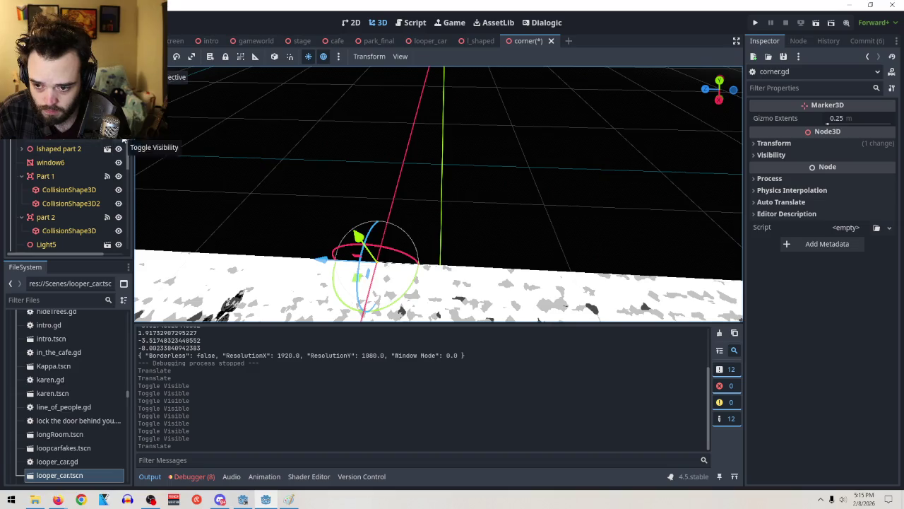
pyautogui.click(118, 149)
pyautogui.scroll(3, 438, 205)
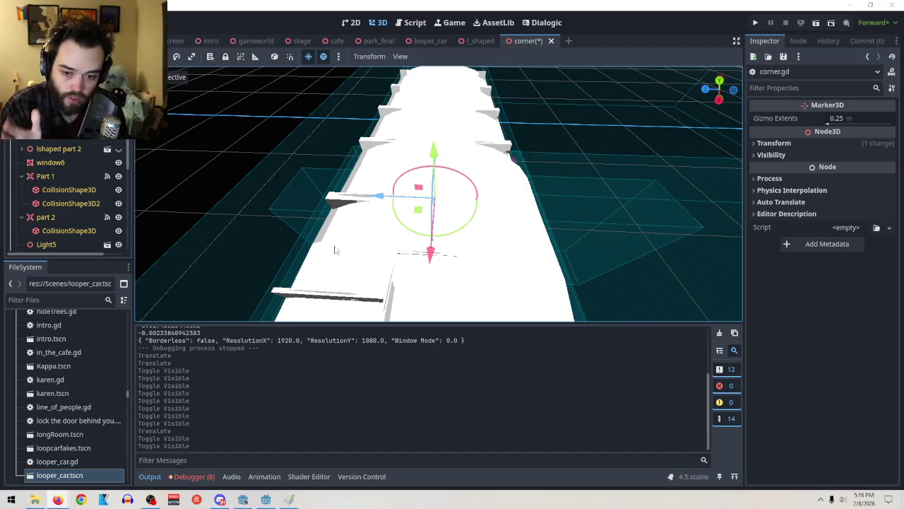
pyautogui.scroll(-5, 120, 195)
pyautogui.scroll(-2, 106, 195)
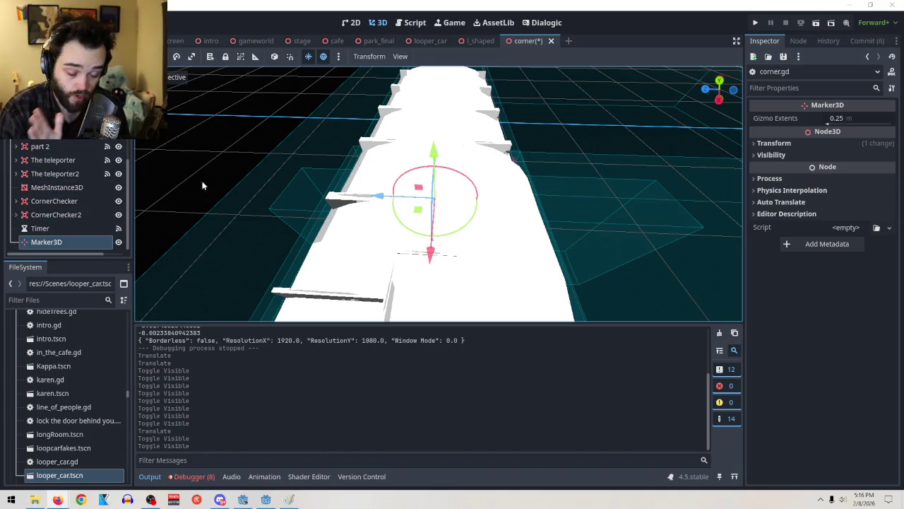
pyautogui.press('f')
pyautogui.scroll(3, 438, 193)
pyautogui.moveTo(140, 262)
pyautogui.mouseDown()
pyautogui.moveTo(494, 222)
pyautogui.moveTo(539, 238)
pyautogui.moveTo(530, 241)
pyautogui.mouseUp()
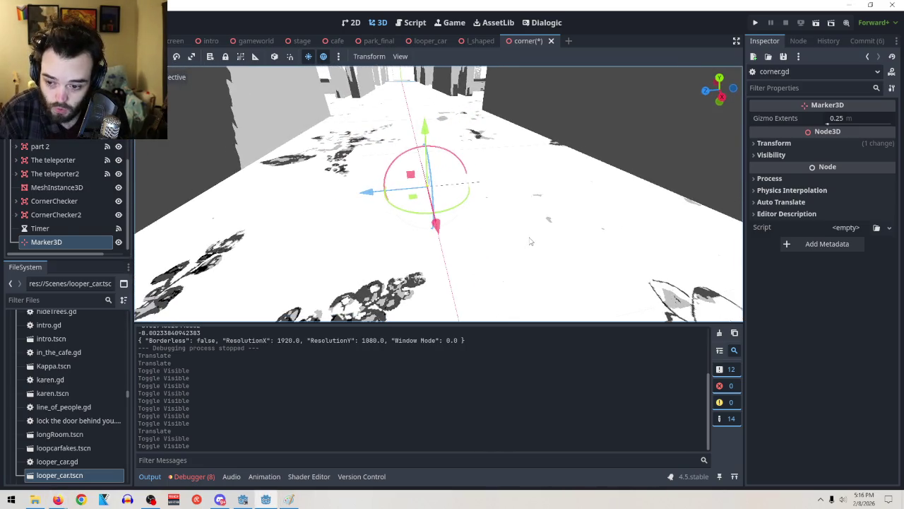
# Step: Show Marker3D's transform (x 13.427, y 0, z -0.003), trying and undoing Z and X nudges
pyautogui.rightClick(62, 242)
pyautogui.click(94, 237)
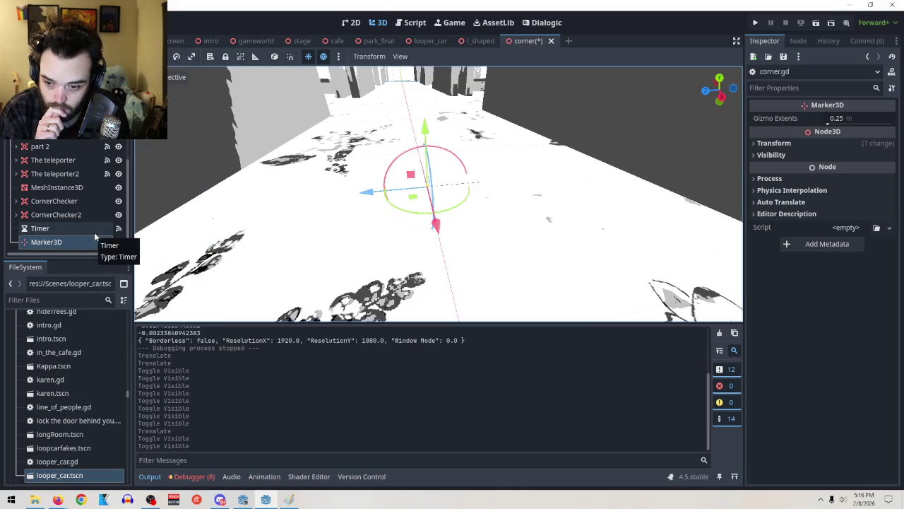
pyautogui.scroll(3, 459, 233)
pyautogui.moveTo(459, 233); pyautogui.dragTo(493, 237)
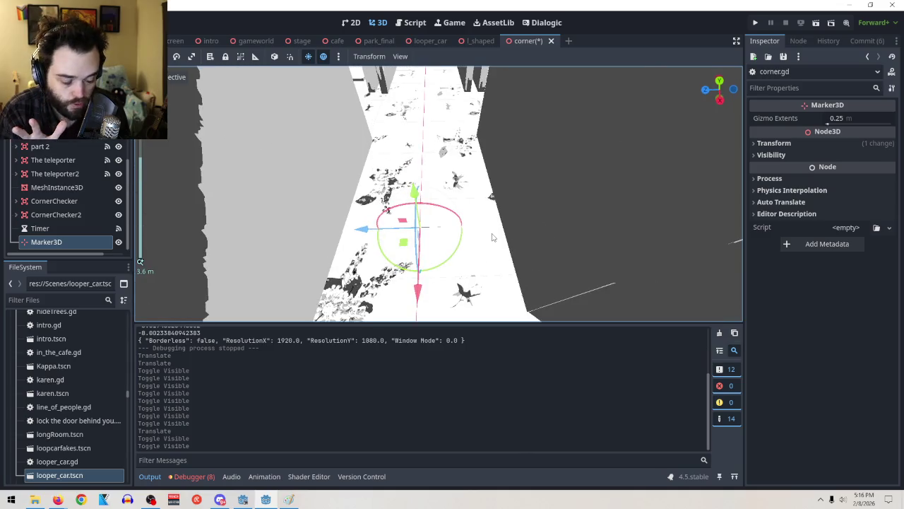
pyautogui.click(773, 143)
pyautogui.moveTo(383, 237)
pyautogui.mouseDown()
pyautogui.moveTo(318, 232)
pyautogui.moveTo(353, 233)
pyautogui.mouseUp()
pyautogui.hotkey('ctrl', 'z')
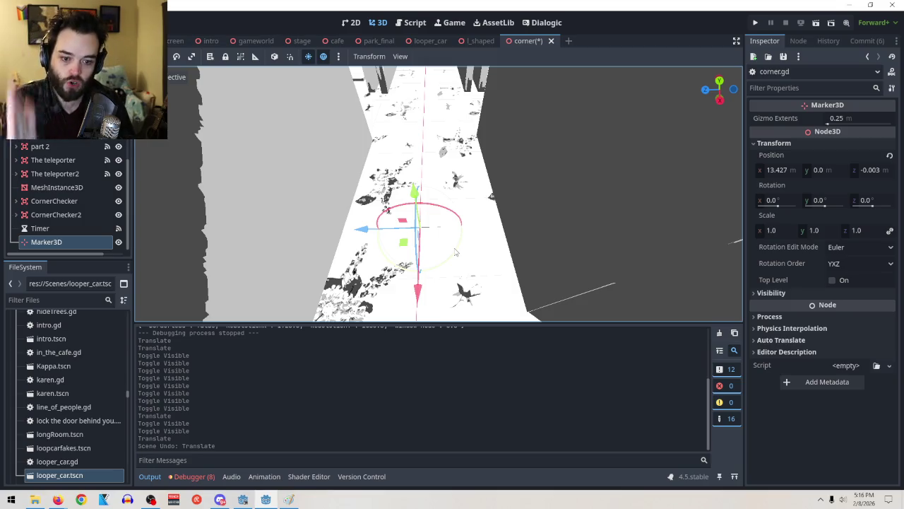
pyautogui.moveTo(418, 286)
pyautogui.mouseDown()
pyautogui.moveTo(417, 233)
pyautogui.moveTo(439, 282)
pyautogui.mouseUp()
pyautogui.hotkey('ctrl', 'z')
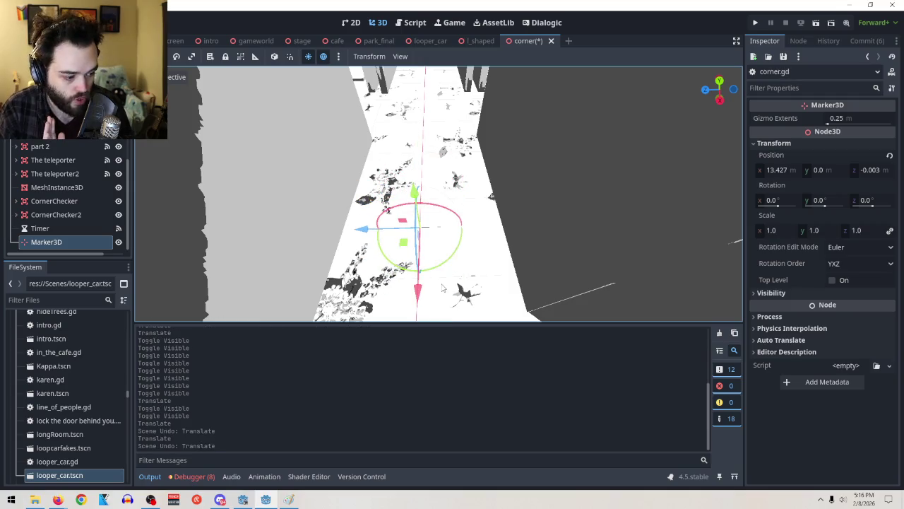